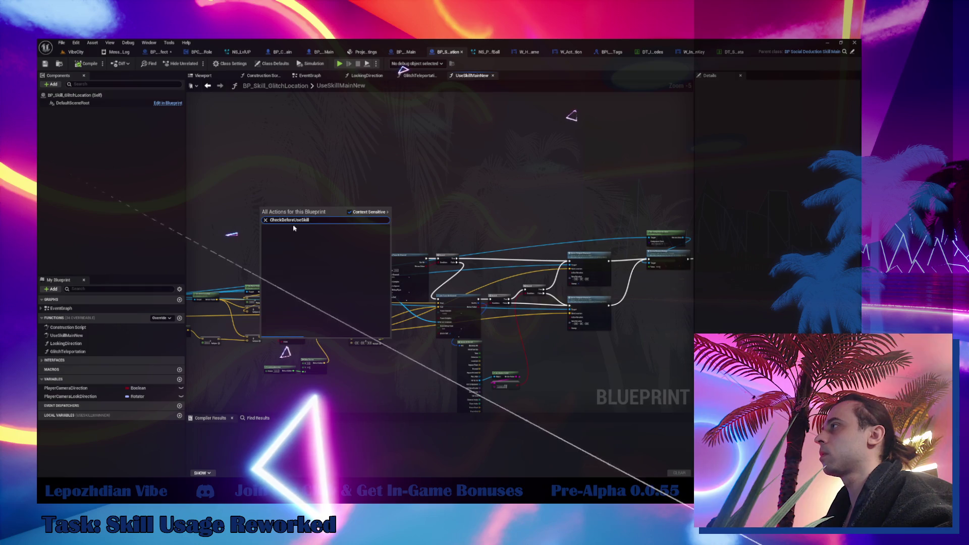
- Add a Check Before Use Skill node fed by a Get Instigator node
left_click(305, 237)
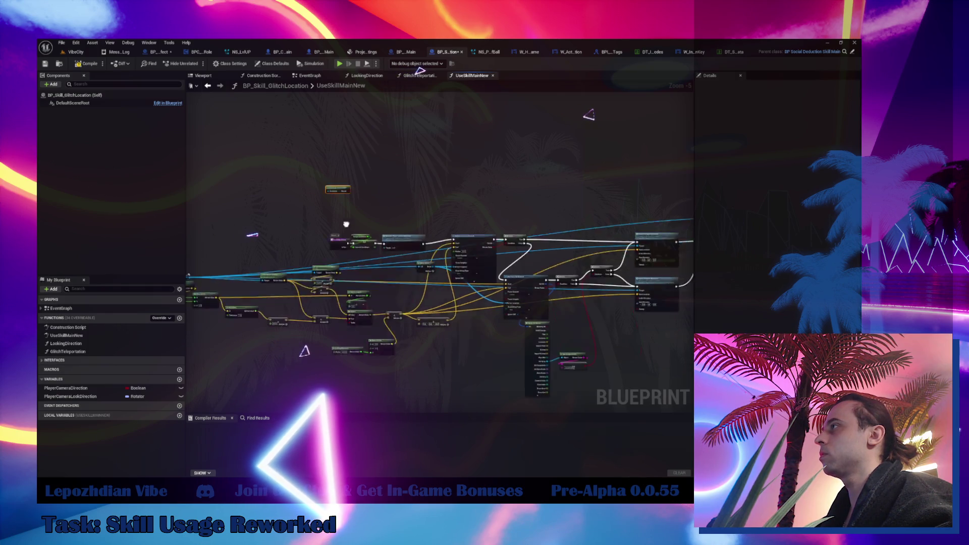
mouse_move(413, 190)
left_mouse_down()
mouse_move(466, 219)
mouse_move(470, 212)
left_mouse_up()
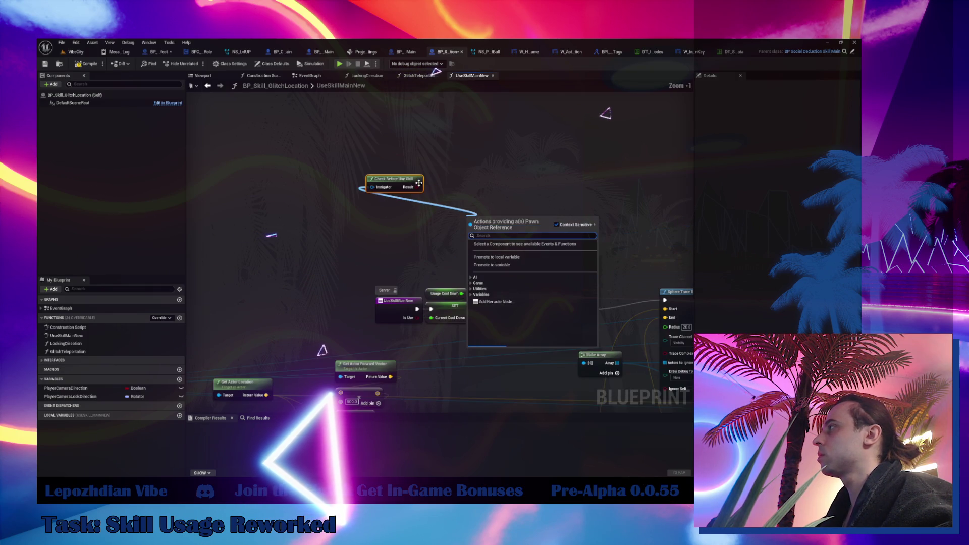
scroll(353, 202, "up", 4)
right_click(378, 256)
type("get instiga")
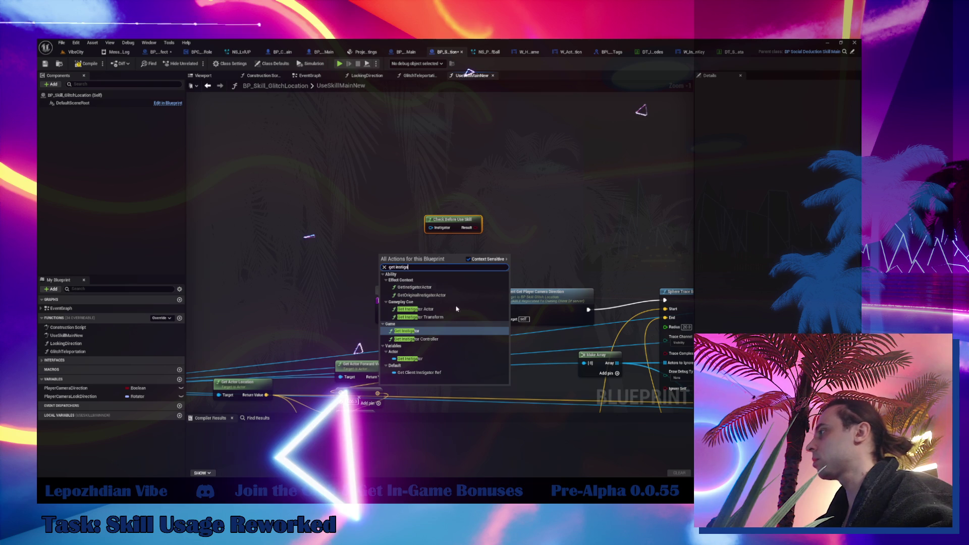
left_click(410, 358)
mouse_move(407, 258)
left_mouse_down()
mouse_move(428, 233)
mouse_move(395, 269)
left_mouse_up()
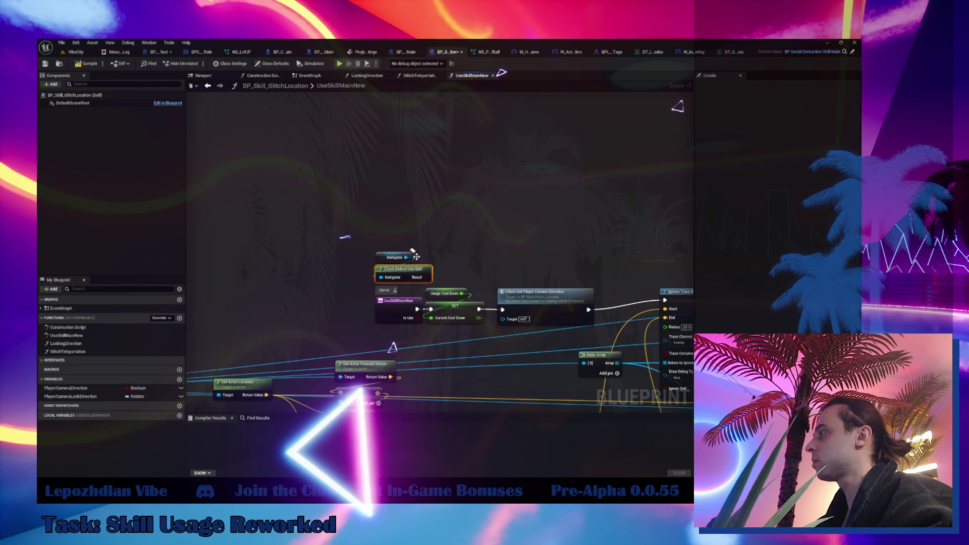
- Place a Branch on the check's Result and wire UseSkillMainNew's execution into it
left_click(378, 221)
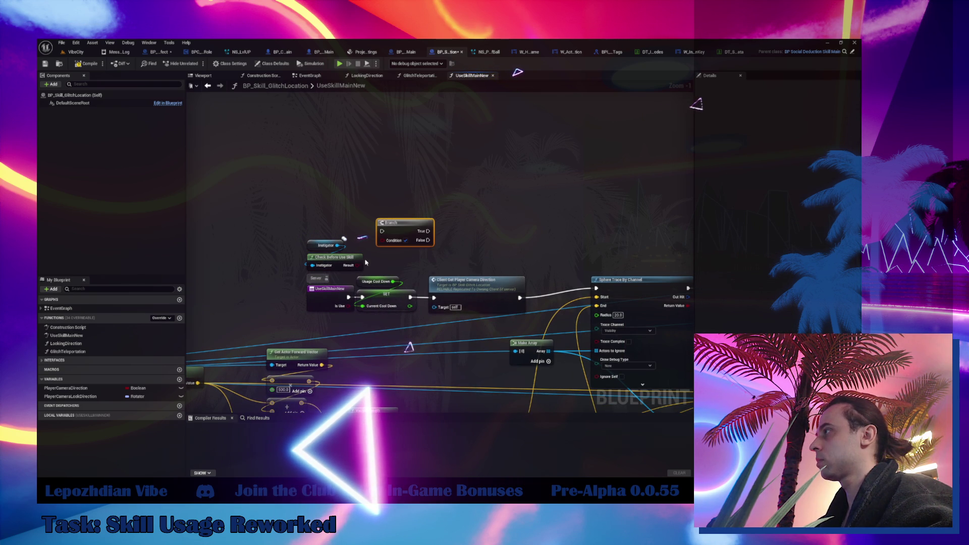
mouse_move(356, 266)
left_mouse_down()
mouse_move(383, 240)
mouse_move(343, 244)
mouse_move(405, 199)
left_mouse_up()
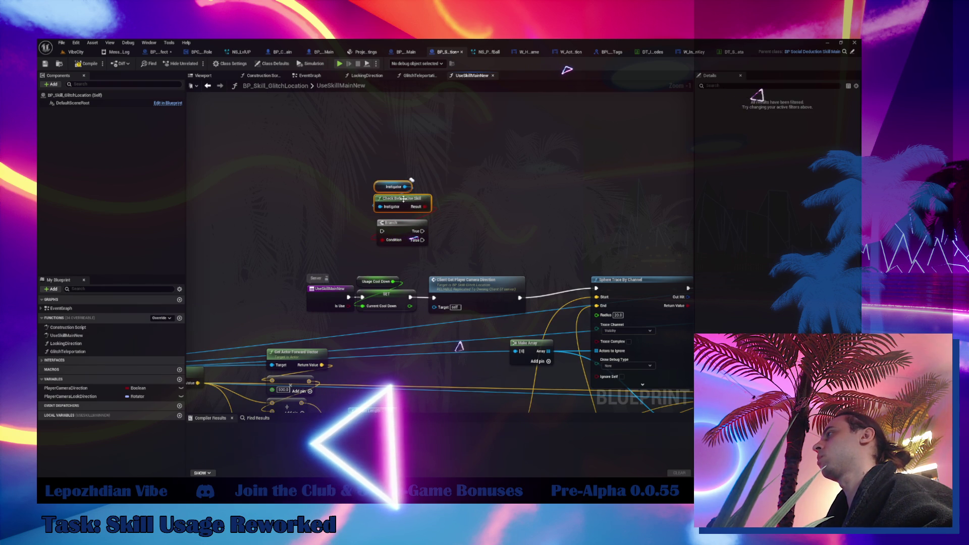
left_click_drag(352, 297, 383, 231)
mouse_move(363, 273)
left_mouse_down()
mouse_move(273, 259)
mouse_move(357, 252)
mouse_move(335, 253)
mouse_move(335, 244)
mouse_move(329, 262)
mouse_move(411, 203)
left_mouse_up()
- Add a second Branch for Is Use, link its True to SET, and align the nodes
left_click(330, 235)
mouse_move(430, 171)
left_mouse_down()
mouse_move(440, 174)
mouse_move(392, 268)
left_mouse_up()
mouse_move(359, 210)
left_mouse_down()
mouse_move(419, 279)
mouse_move(326, 260)
left_mouse_up()
mouse_move(476, 146)
left_mouse_down()
mouse_move(551, 217)
mouse_move(407, 259)
left_mouse_up()
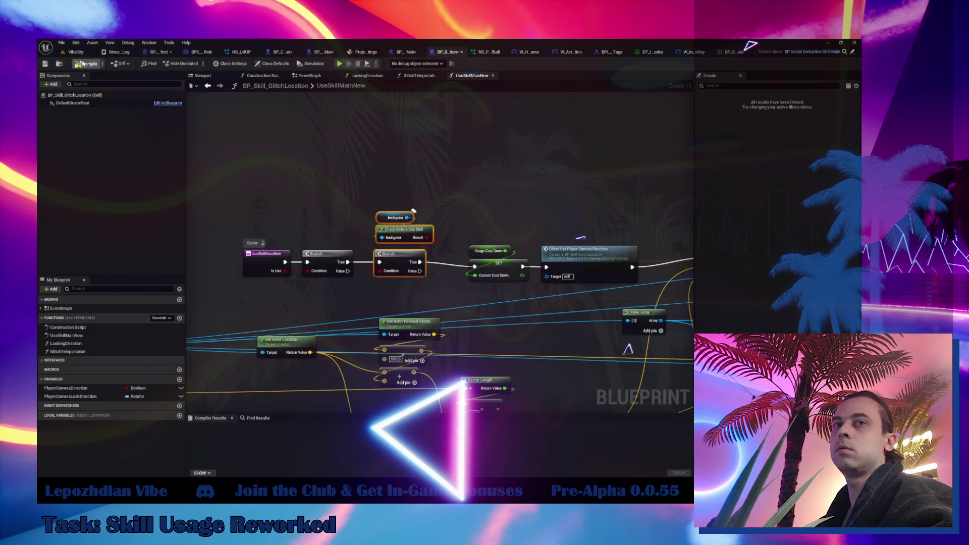
left_click(67, 52)
- Save all, play-test the skill in the editor, then return to BP_Character_Player_Main
left_click(61, 44)
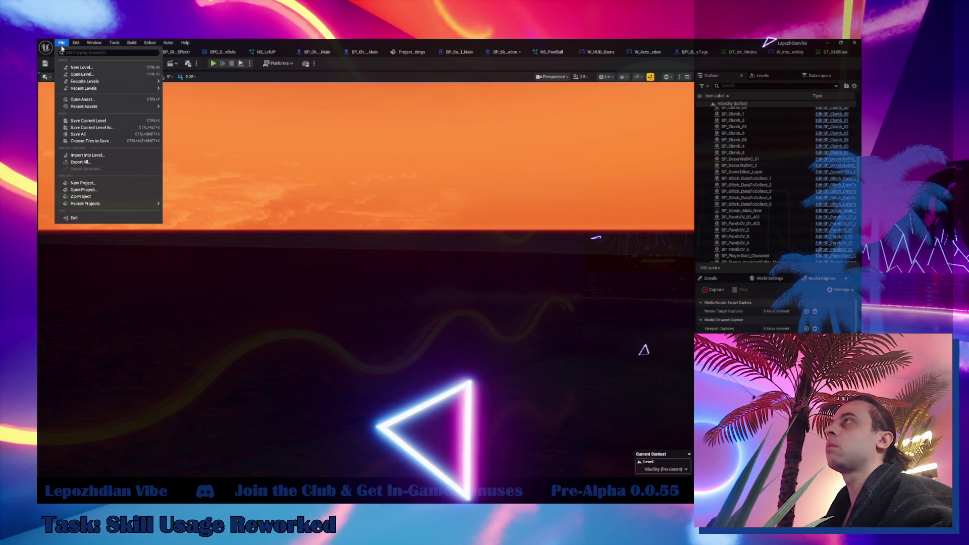
left_click(81, 131)
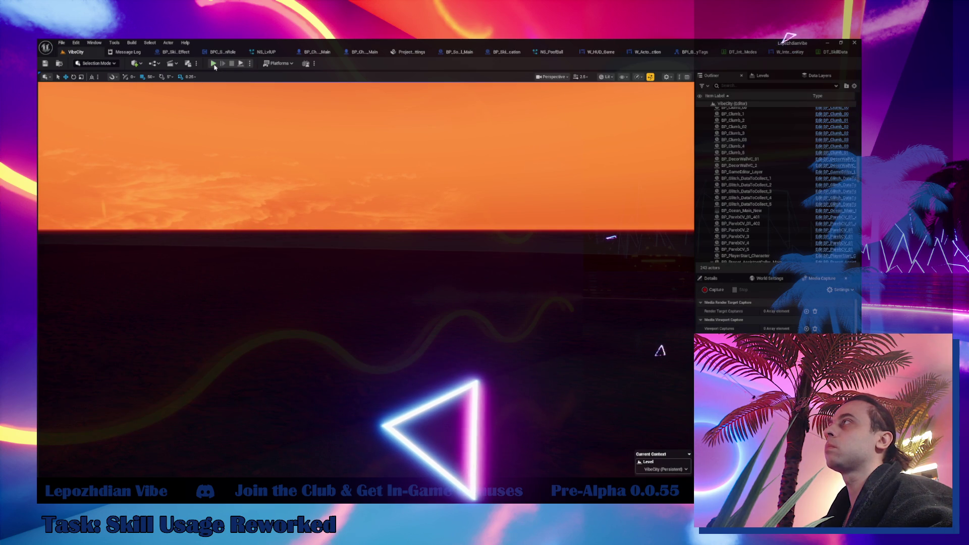
key("alt+p")
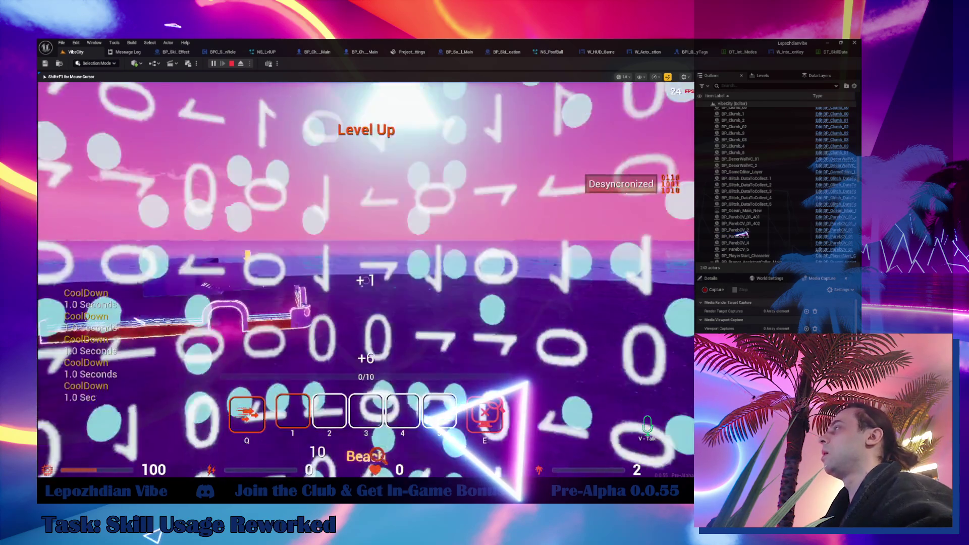
key("shift+F1")
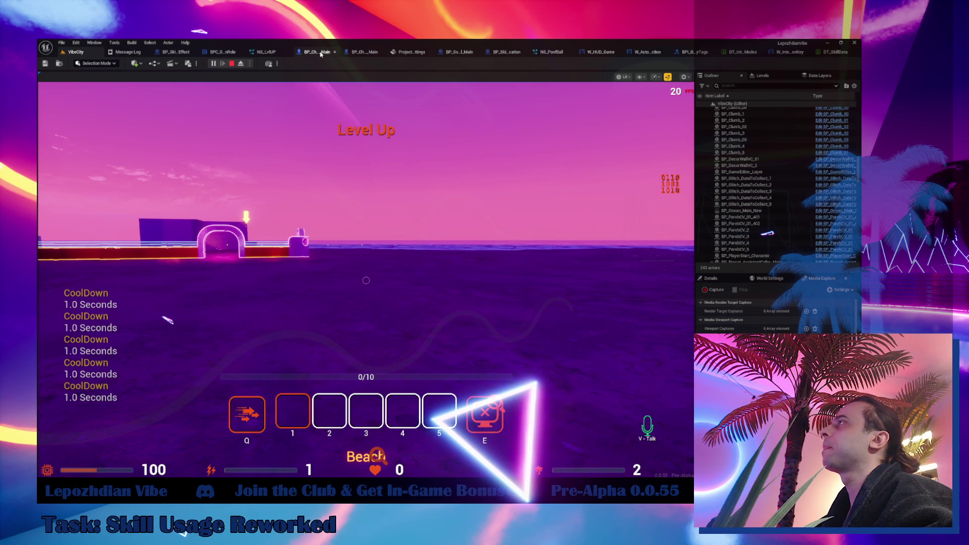
left_click(365, 51)
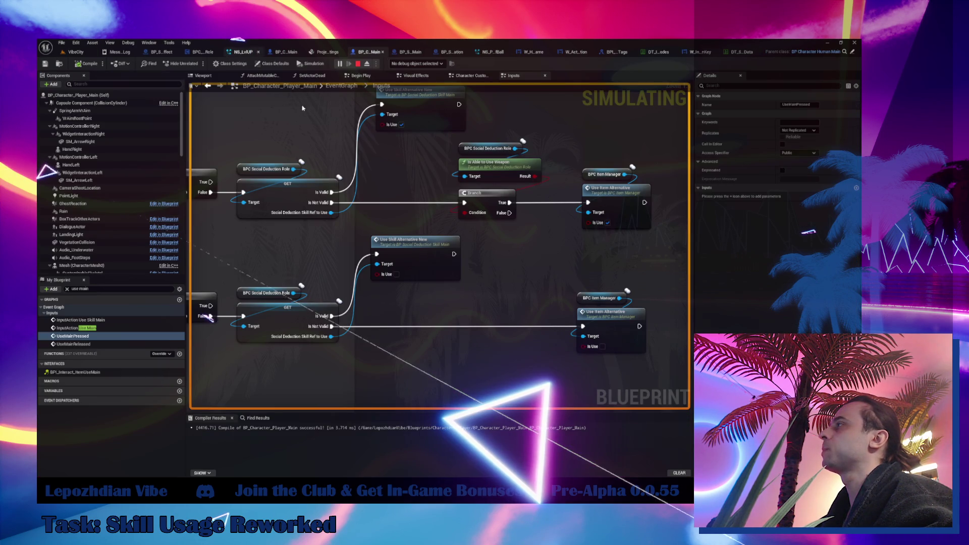
- Trace the Use Skill Main input through Server_UseSkill into the base UseSkill, then view BP_Skill_DesyncEffect
scroll(406, 260, "down", 5)
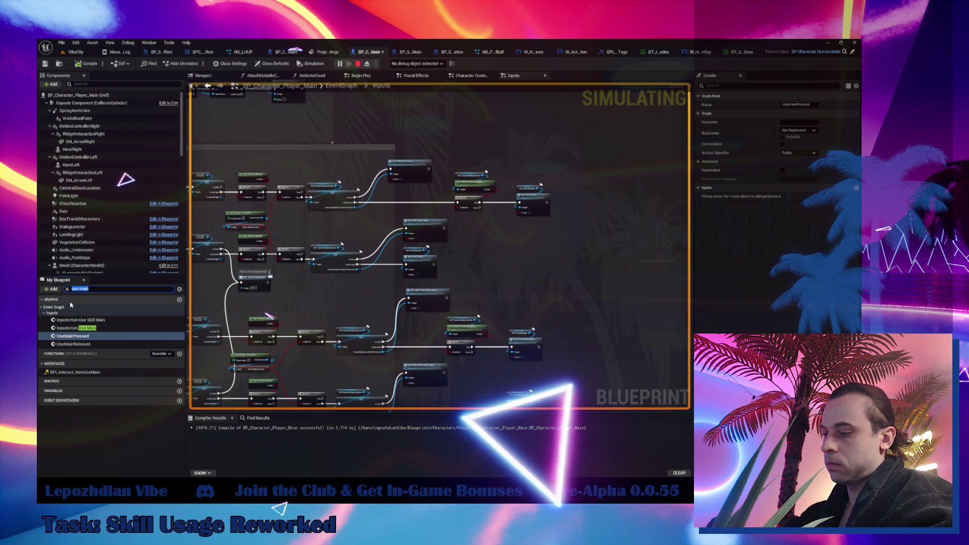
type("skillma")
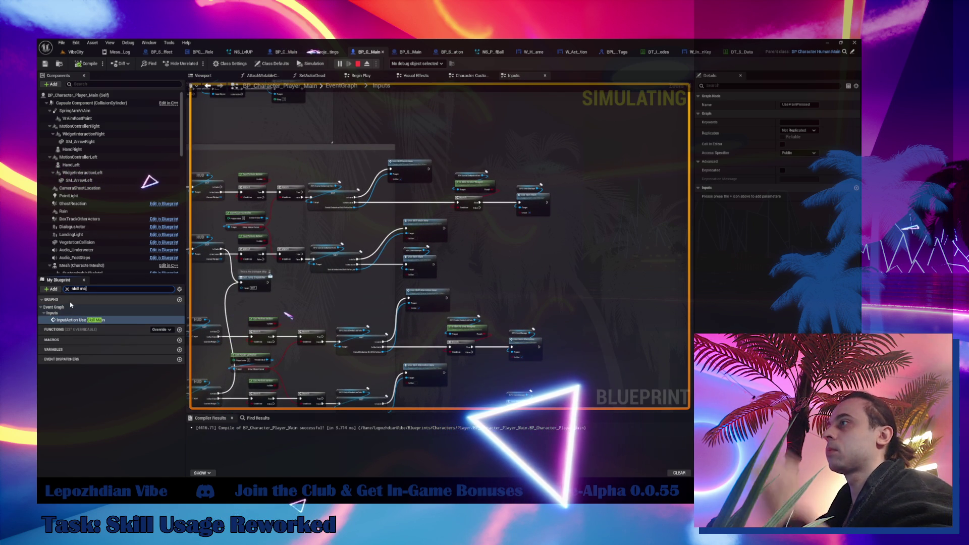
double_click(105, 324)
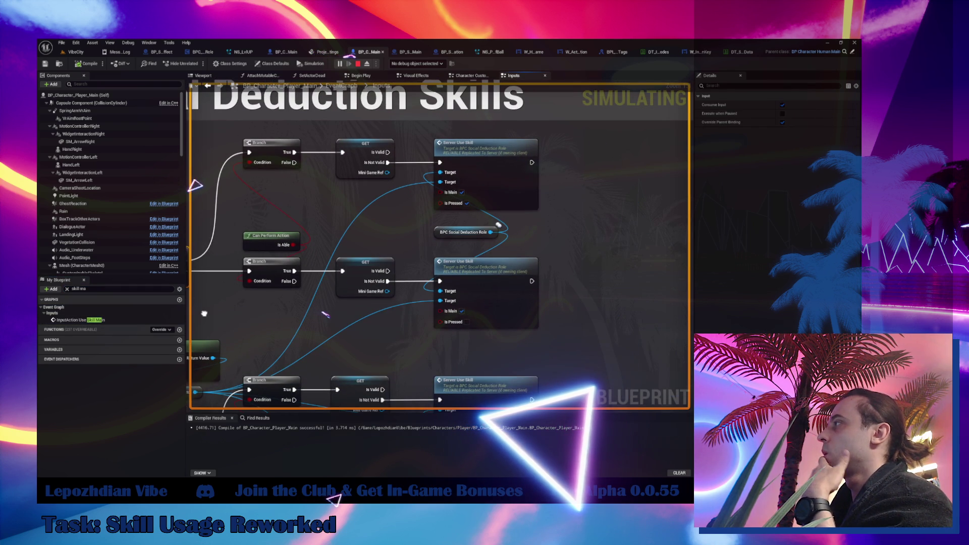
double_click(507, 144)
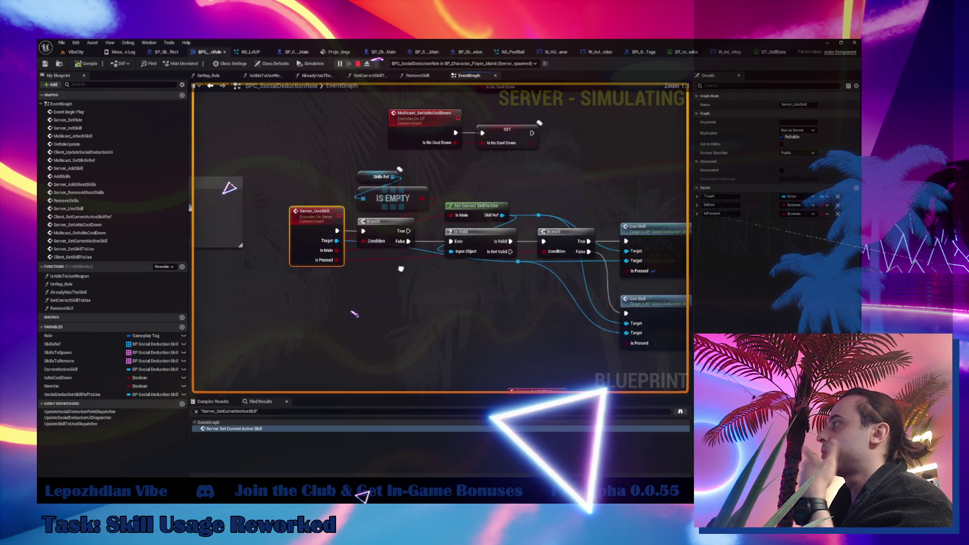
left_click_drag(486, 272, 413, 221)
double_click(468, 213)
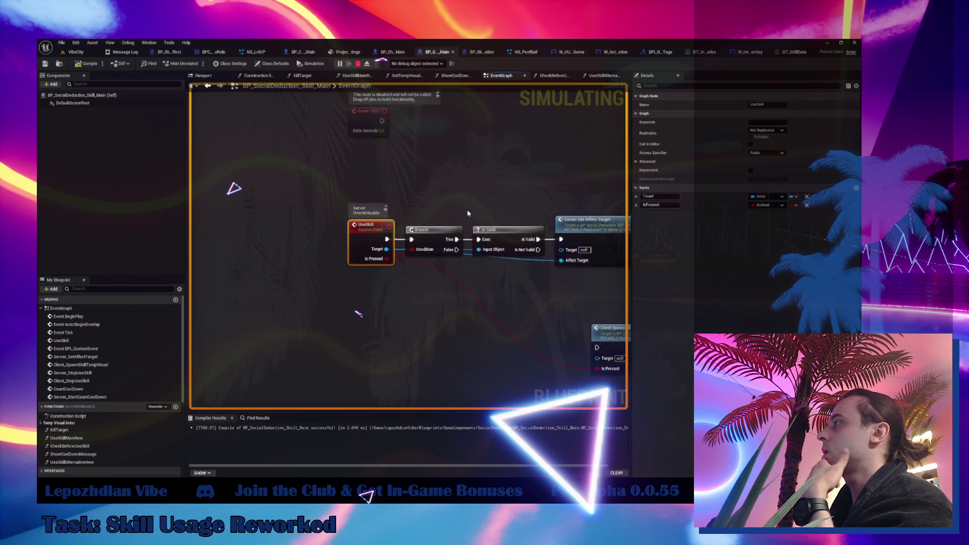
left_click_drag(275, 274, 285, 272)
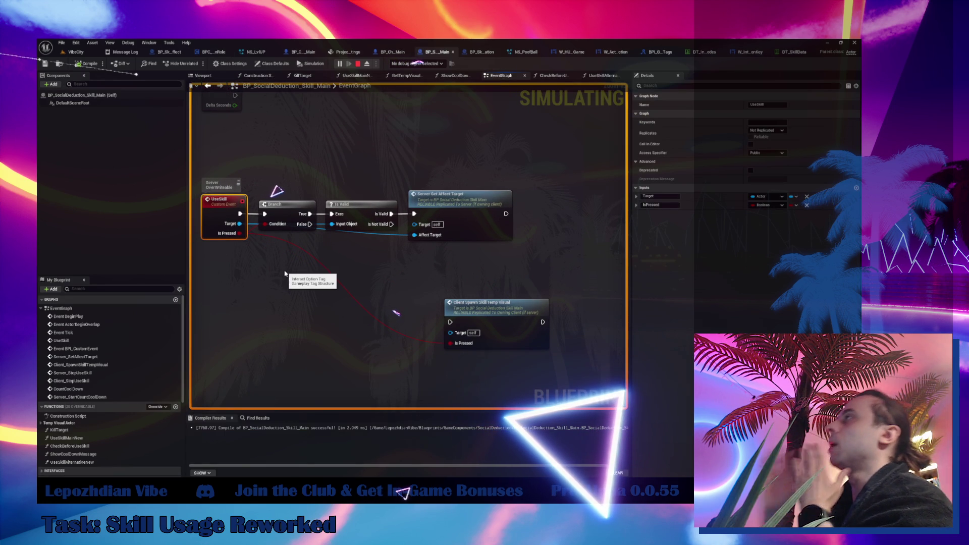
left_click(167, 52)
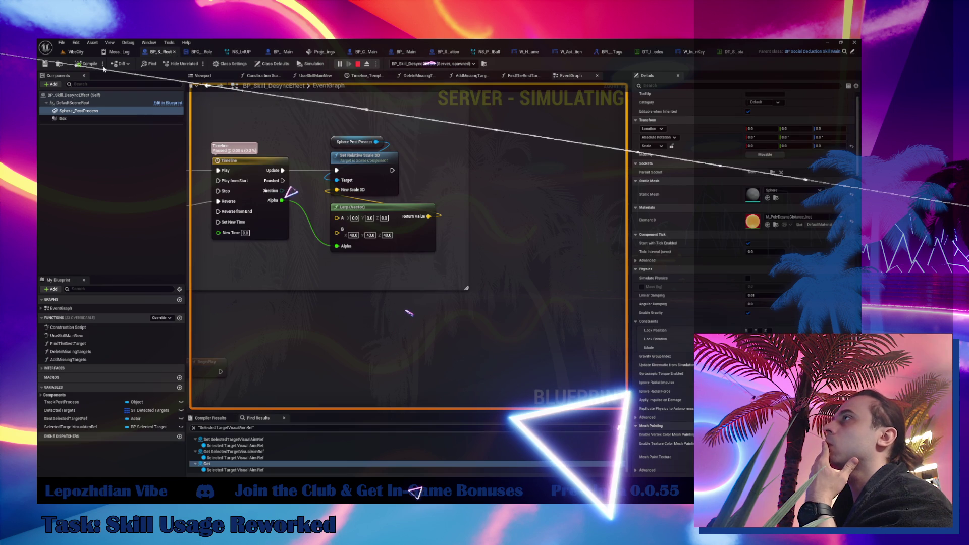
- Open BP_Skill_GlitchLocation from the Skills folder and its GlitchTeleportation function graph
key("ctrl+b")
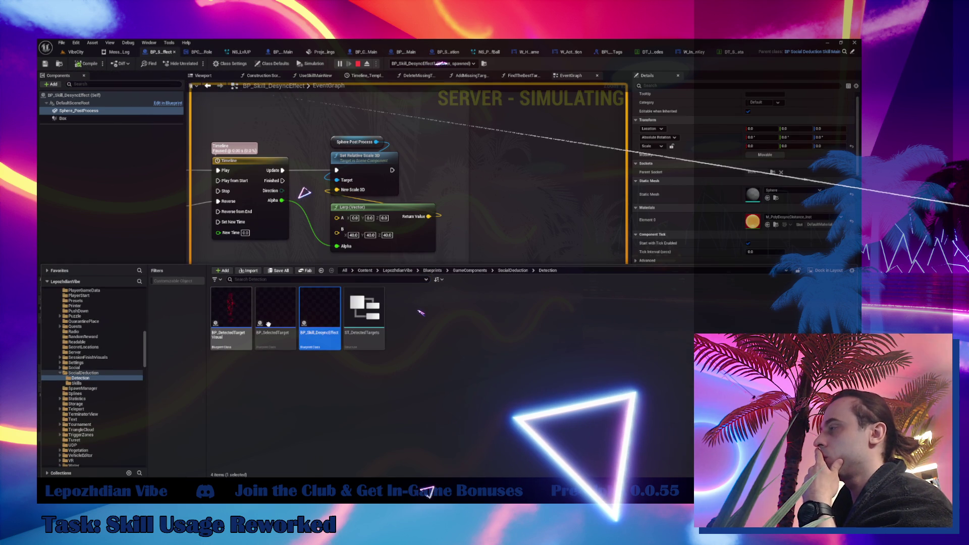
left_click(107, 385)
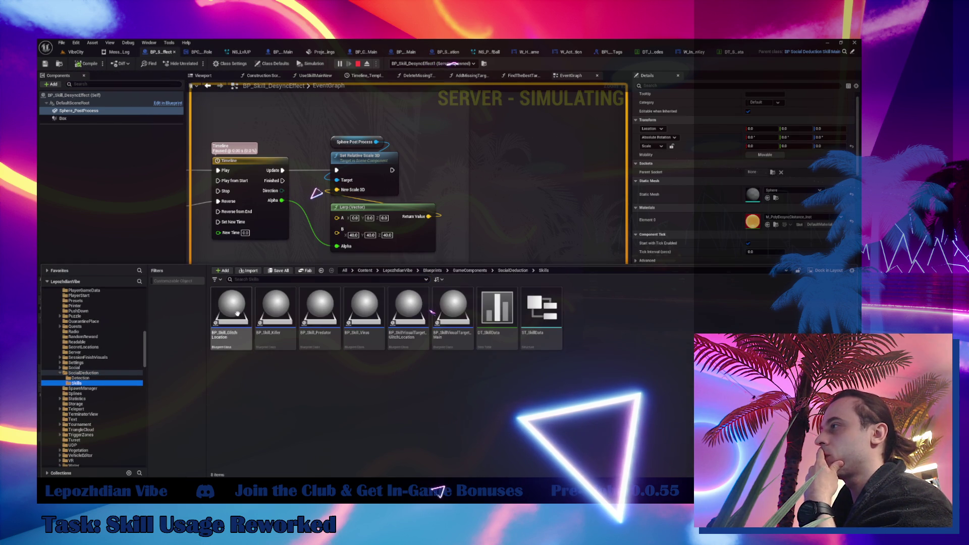
double_click(234, 309)
left_click(306, 77)
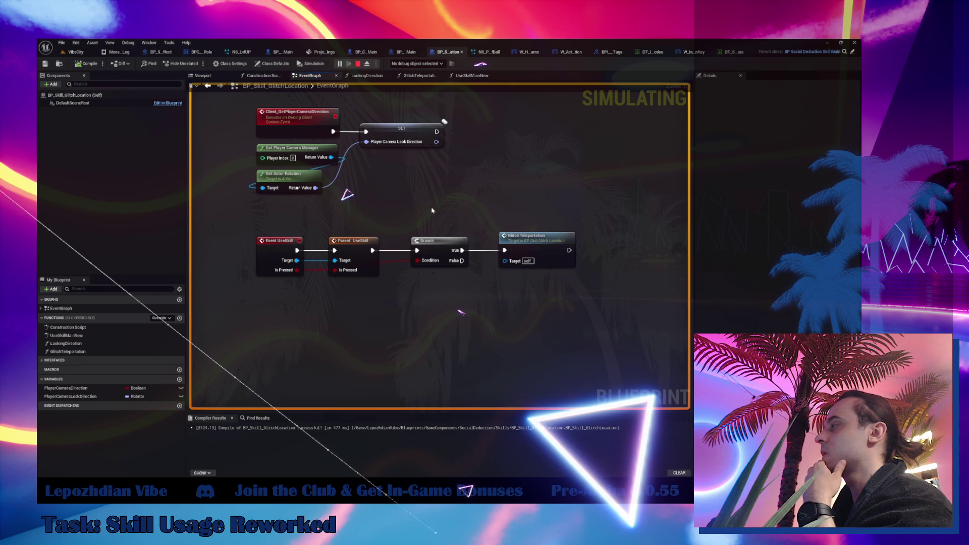
left_click(530, 238)
double_click(530, 238)
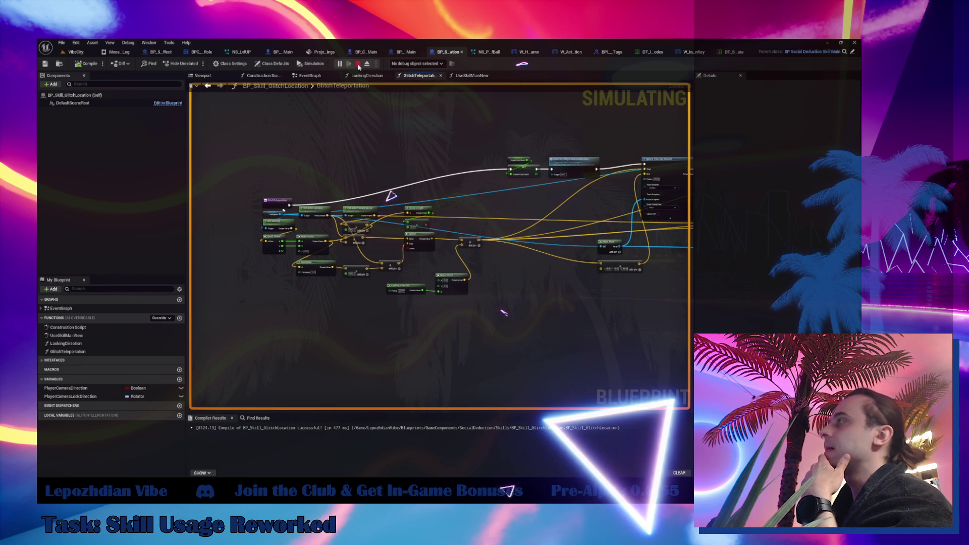
- Stop the play session, reopen BP_Skill_GlitchLocation, and open its UseSkillMainNew function
key("Escape")
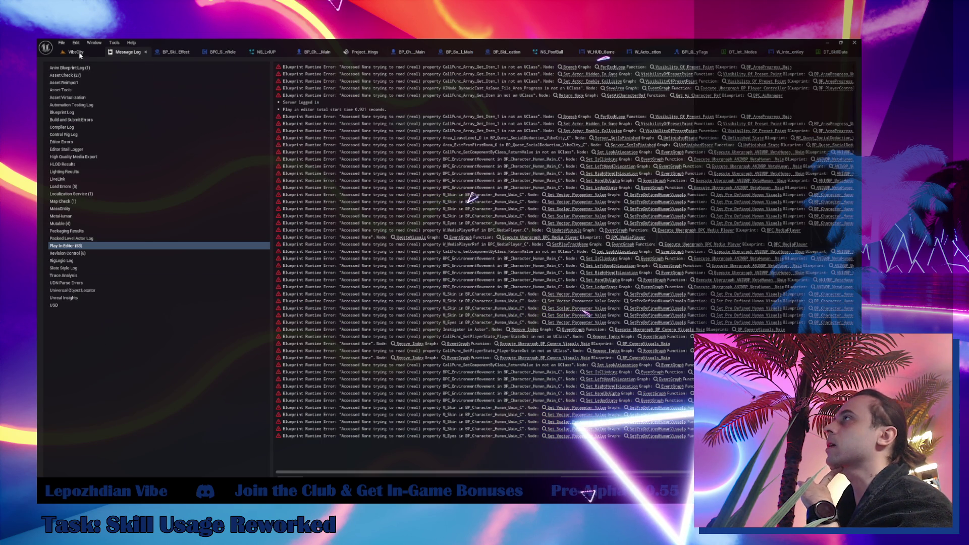
left_click(174, 52)
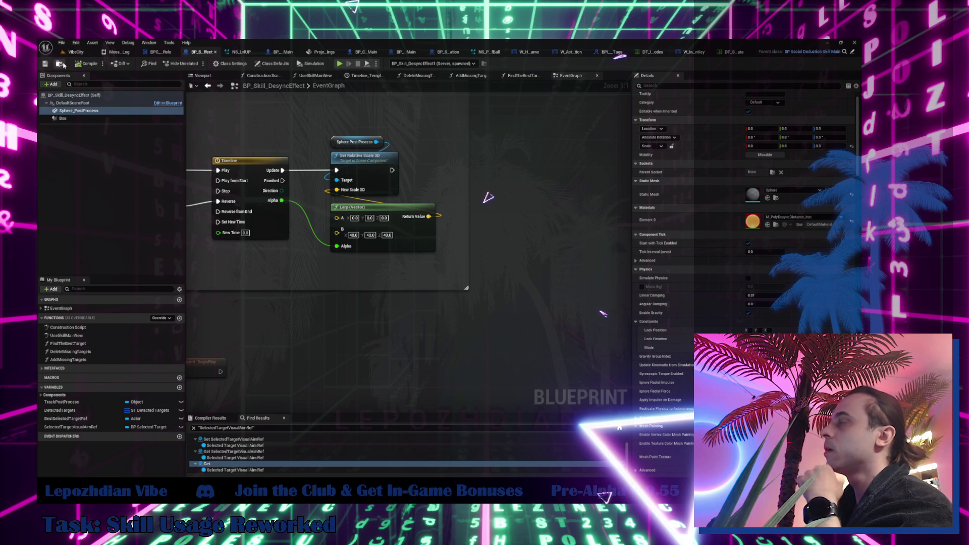
left_click(63, 64)
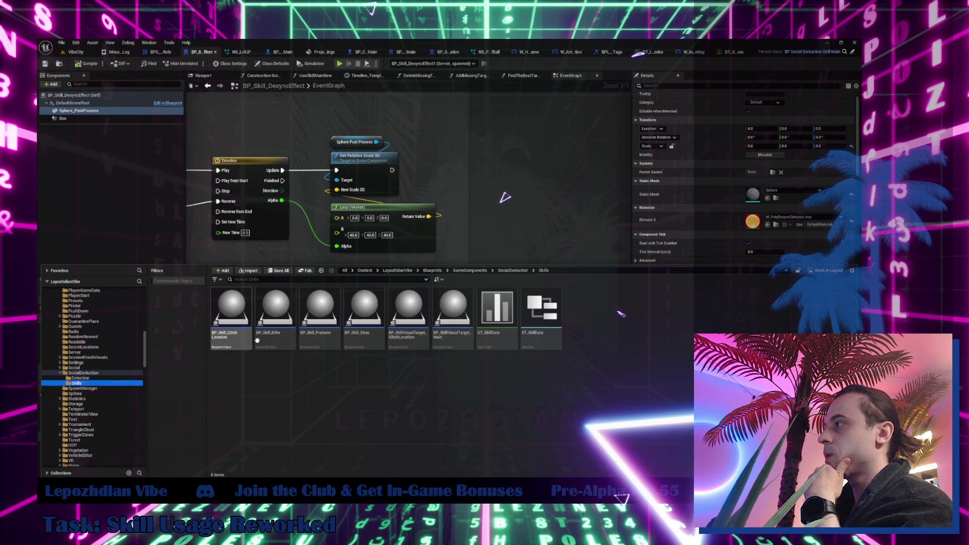
double_click(240, 311)
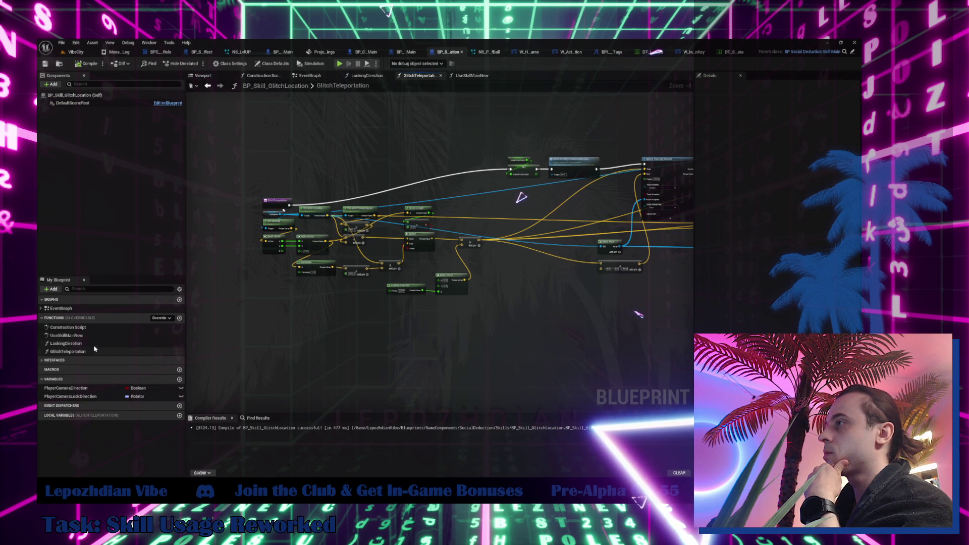
double_click(83, 335)
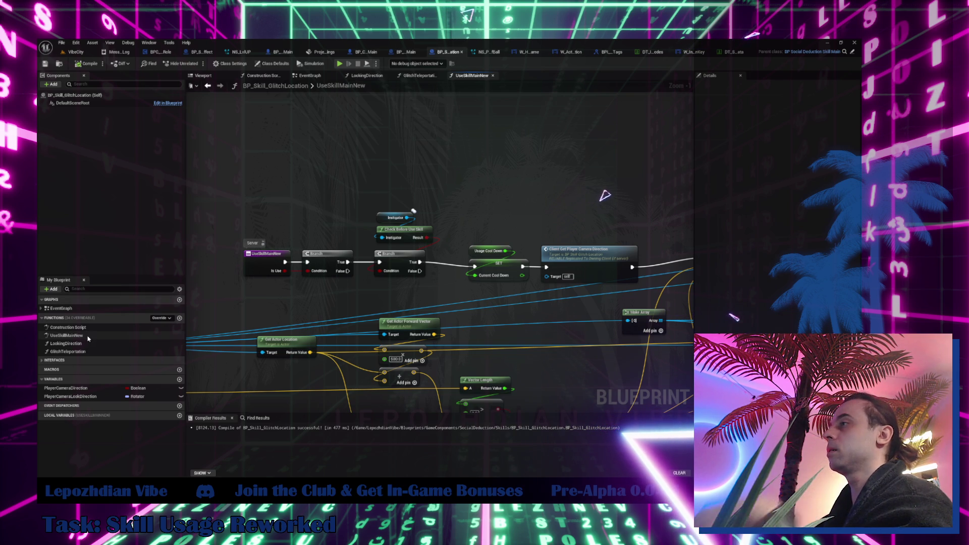
- Delete the UseSkillMainNew function and open the LookingDirection function graph
left_click(87, 338)
key("Delete")
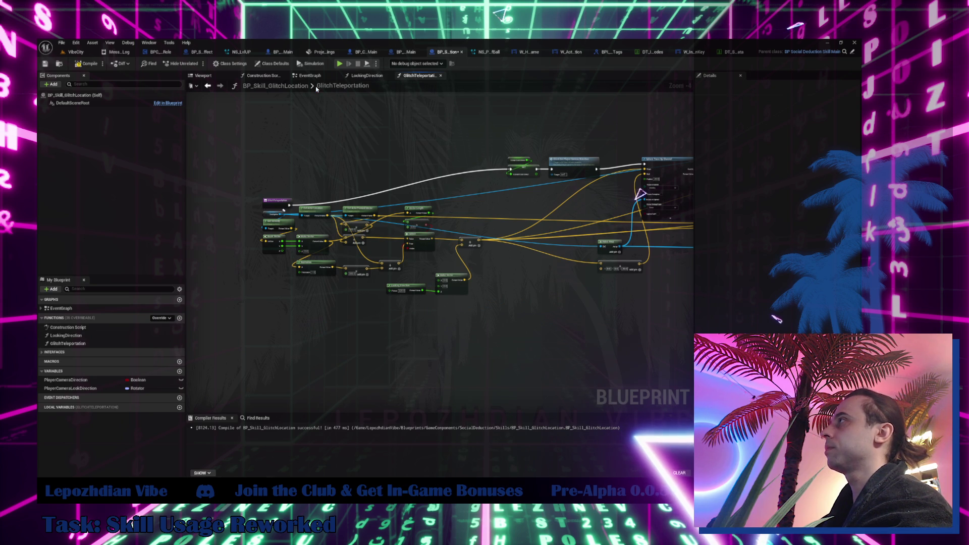
double_click(79, 336)
- Find LookingDirection references, jump to its GlitchTeleportation call, then return to EventGraph
right_click(78, 335)
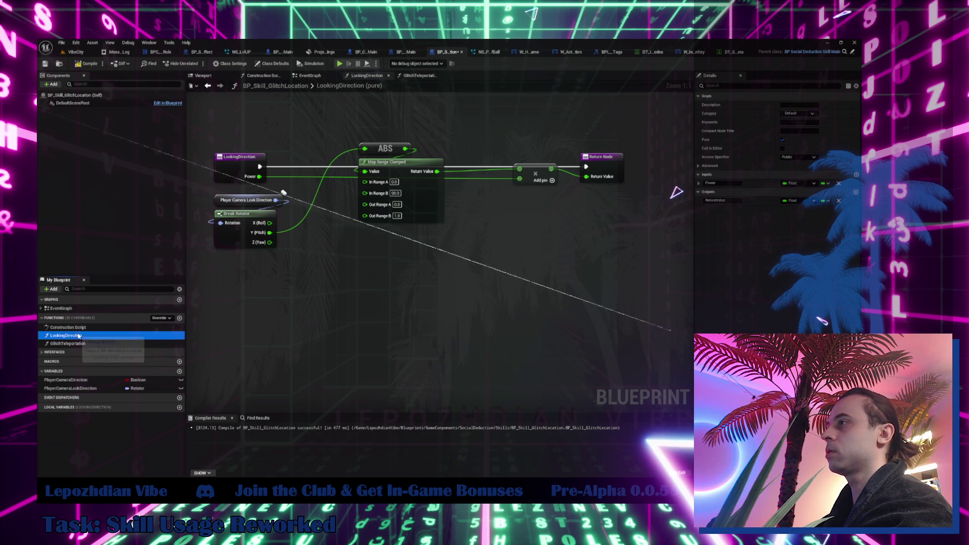
mouse_move(121, 370)
left_click(161, 372)
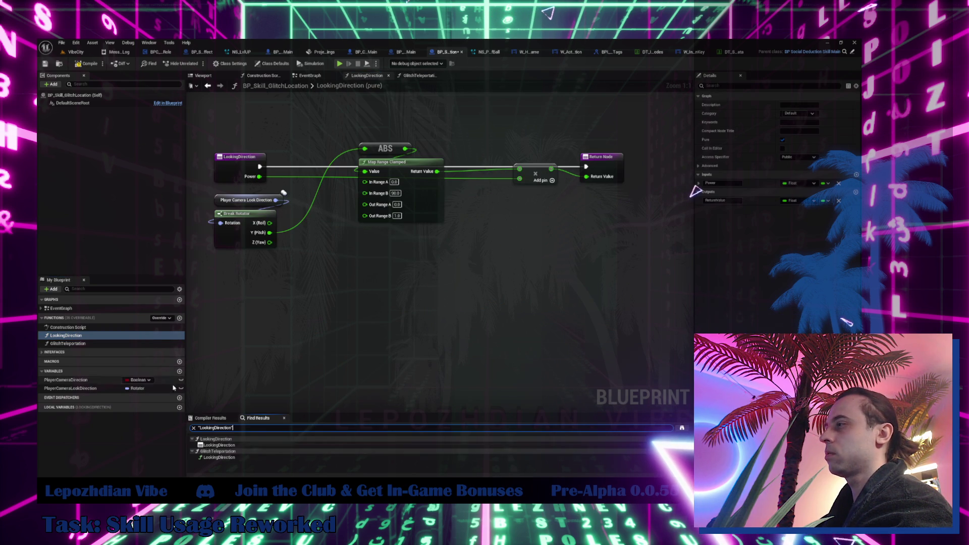
left_click(220, 457)
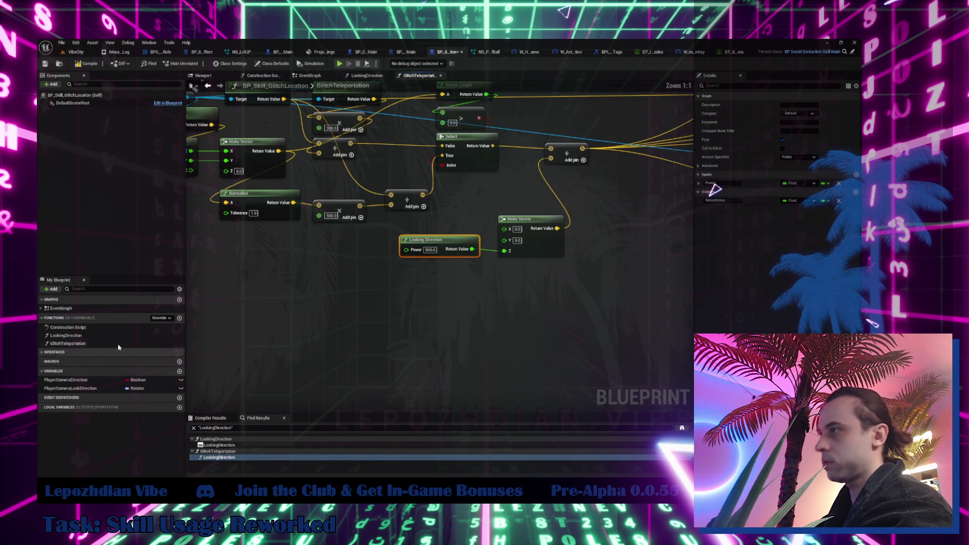
double_click(60, 308)
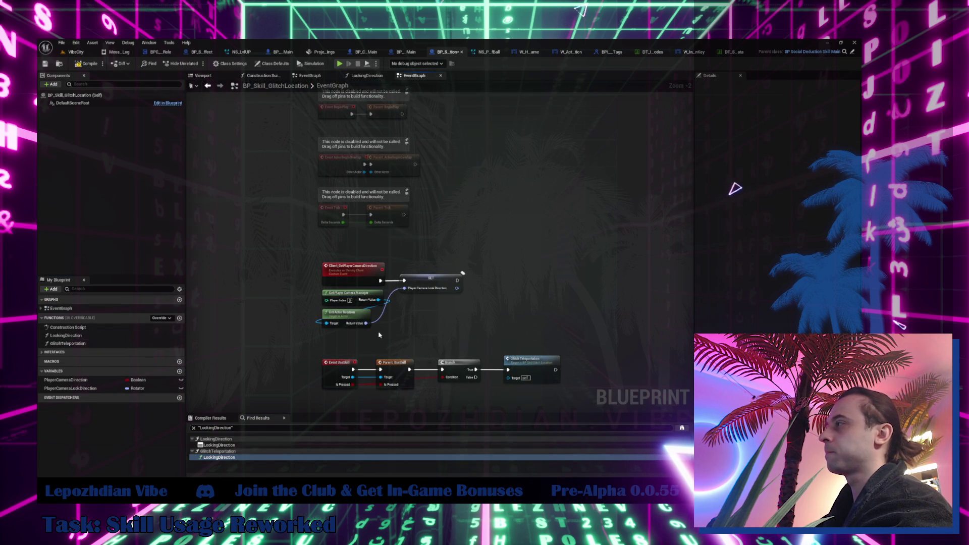
- Add a Check Before Use Skill node with a Get Instigator feeding its Instigator input
right_click(462, 308)
type("CheckBeforeUseSkill")
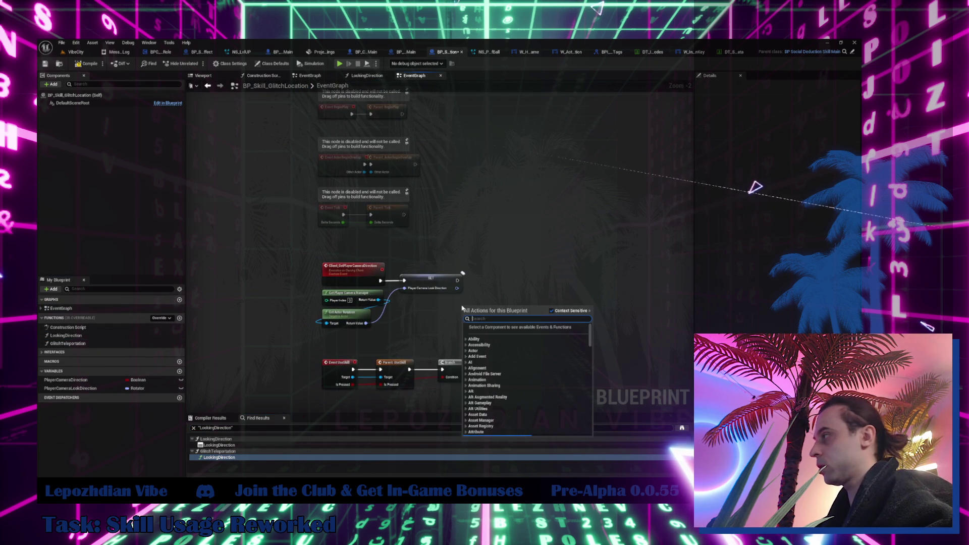
left_click(513, 333)
scroll(454, 268, "up", 2)
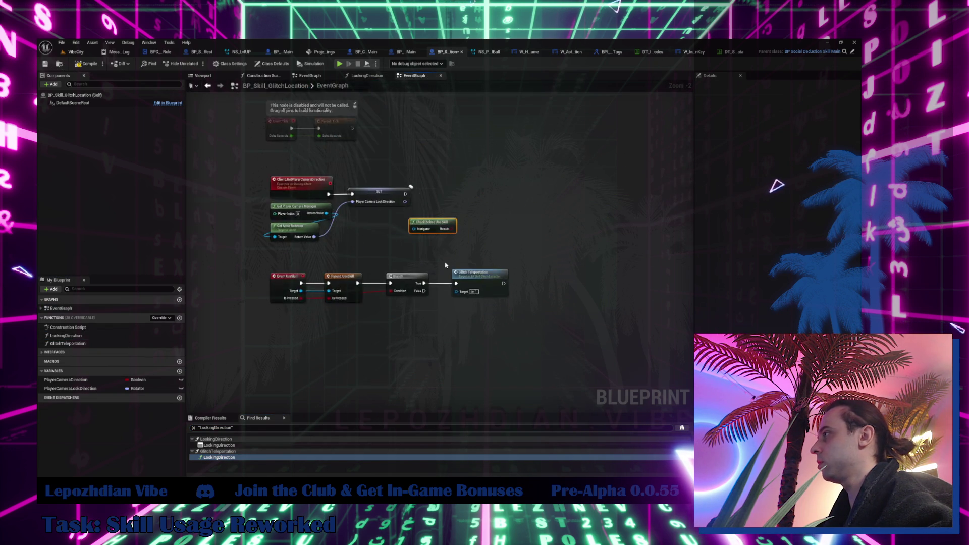
left_click_drag(402, 218, 376, 250)
type("get instig")
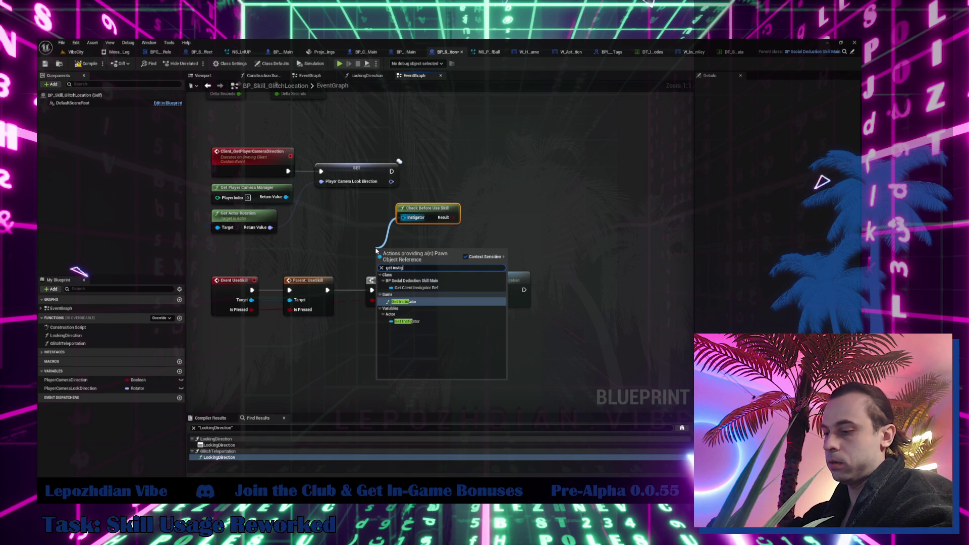
left_click(407, 322)
left_click_drag(385, 254, 406, 185)
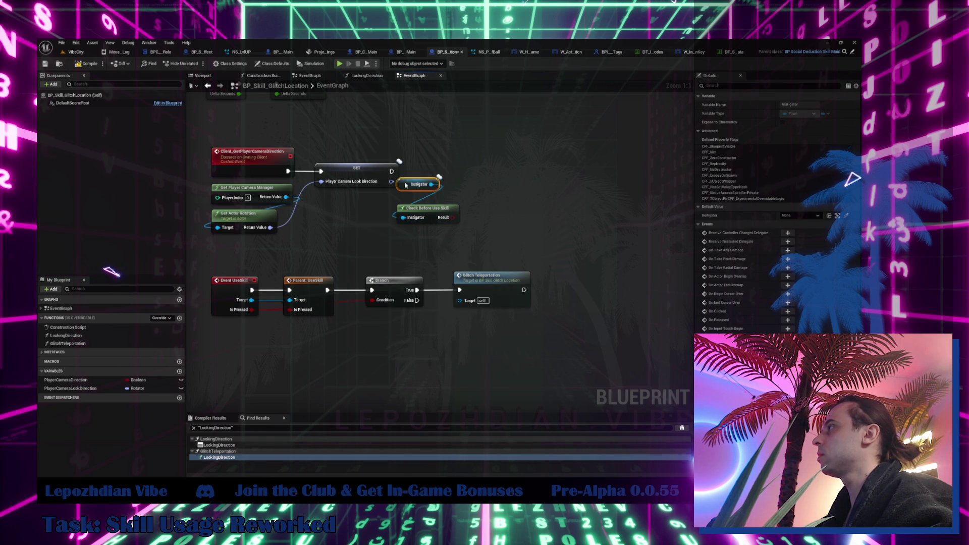
- Insert a Branch on the check's Result between the first Branch and Glitch Teleportation
left_click(477, 210)
left_click_drag(491, 235, 488, 232)
mouse_move(417, 289)
left_mouse_down()
mouse_move(483, 220)
mouse_move(460, 290)
left_mouse_up()
left_click_drag(528, 278, 618, 255)
left_click_drag(500, 211, 466, 280)
mouse_move(462, 162)
left_mouse_down()
mouse_move(396, 227)
mouse_move(475, 259)
left_mouse_up()
left_click_drag(620, 258, 577, 279)
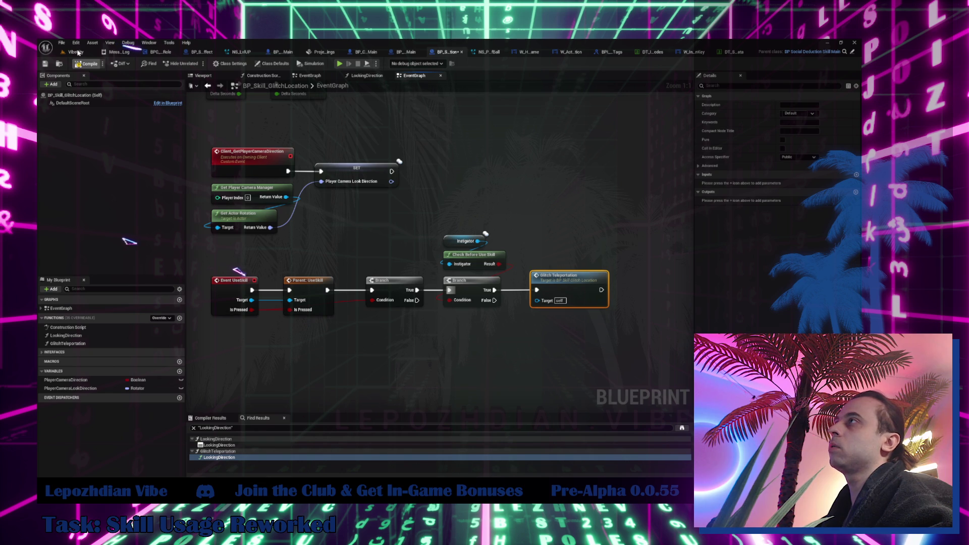
left_click(78, 52)
left_click(61, 42)
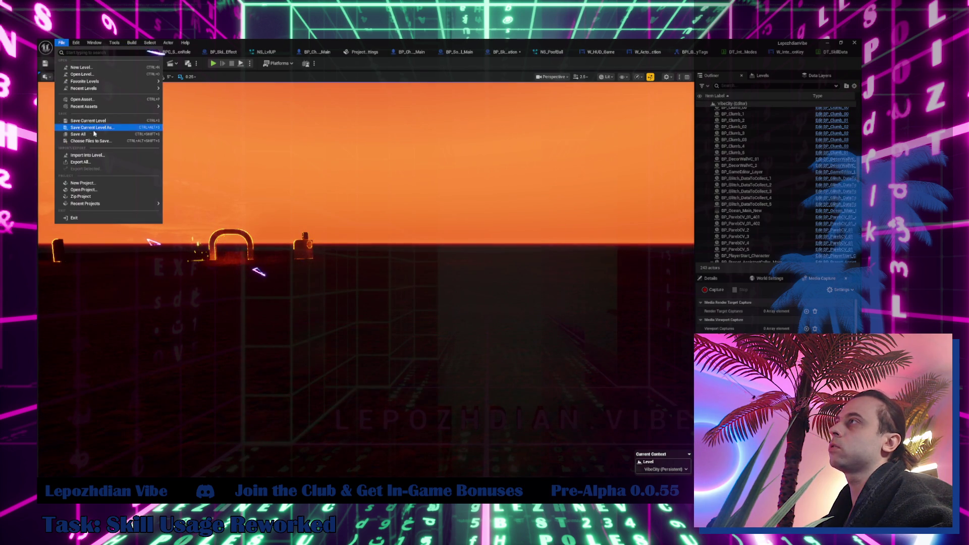
- Play the level, walk onto the ledge, and trigger the glitch teleport with Q
left_click(176, 115)
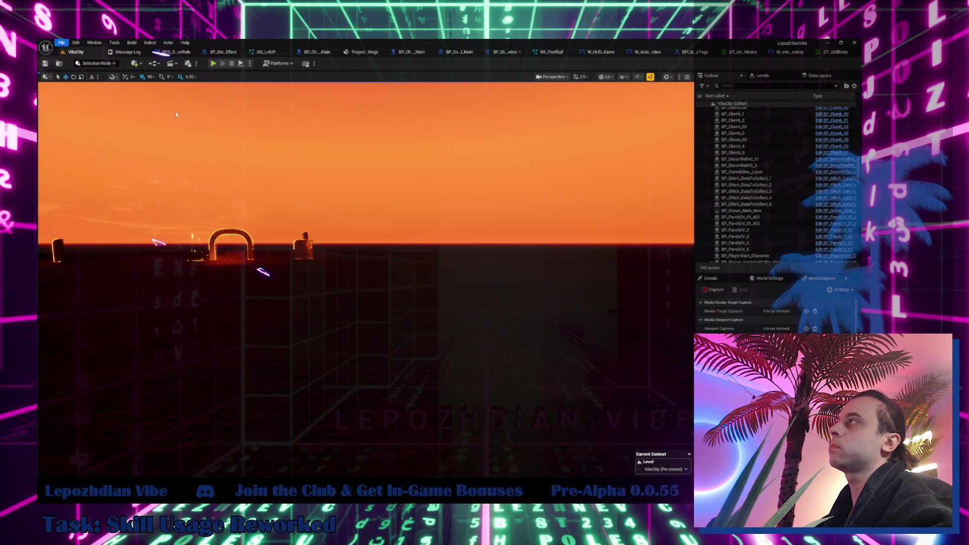
left_click(214, 64)
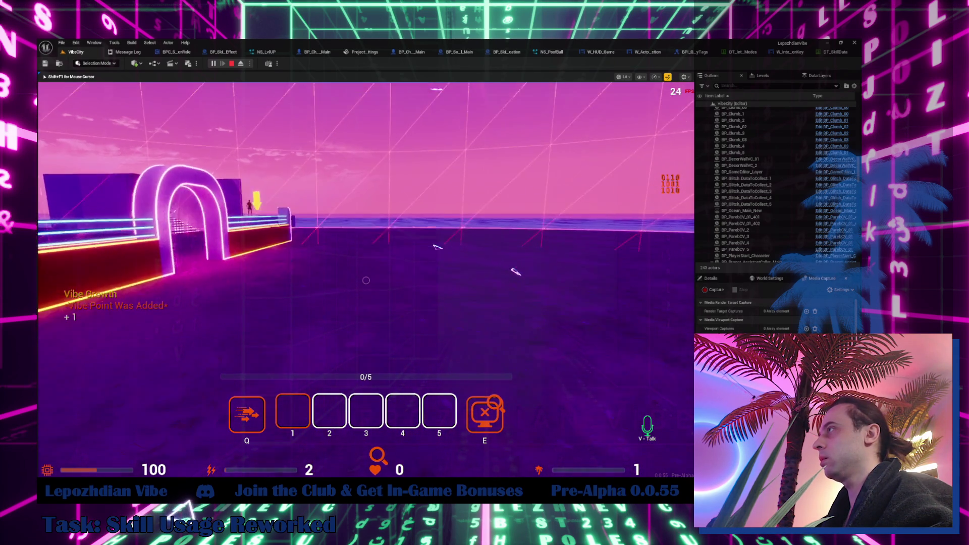
key("w")
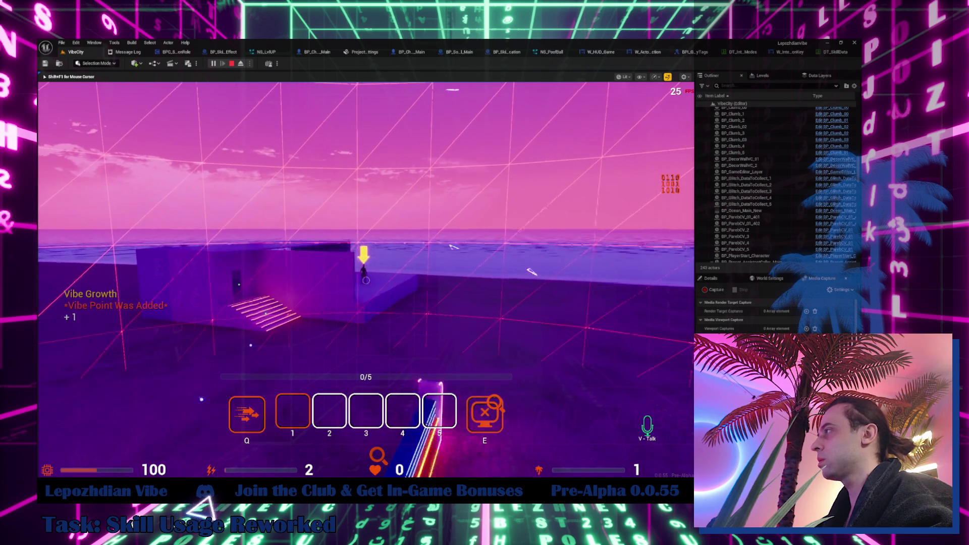
key("w")
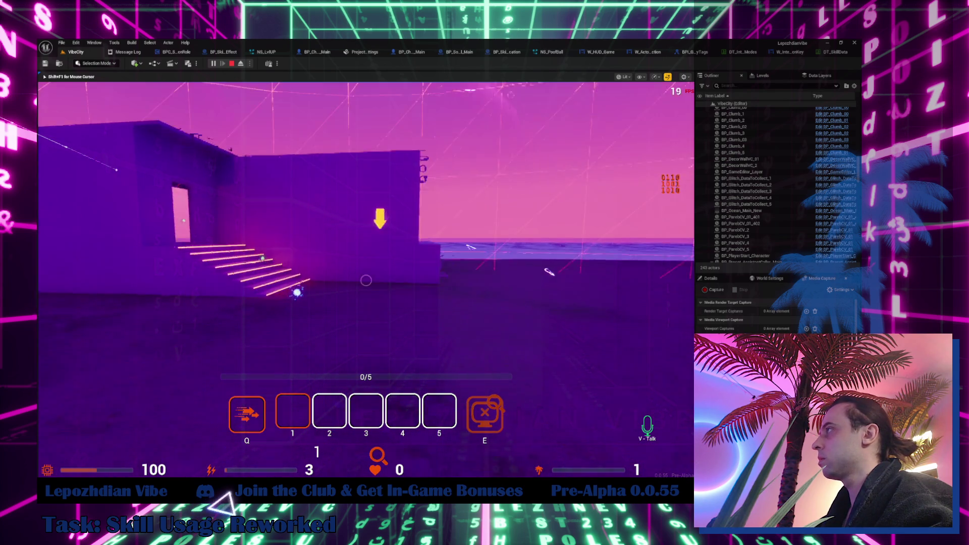
key("w")
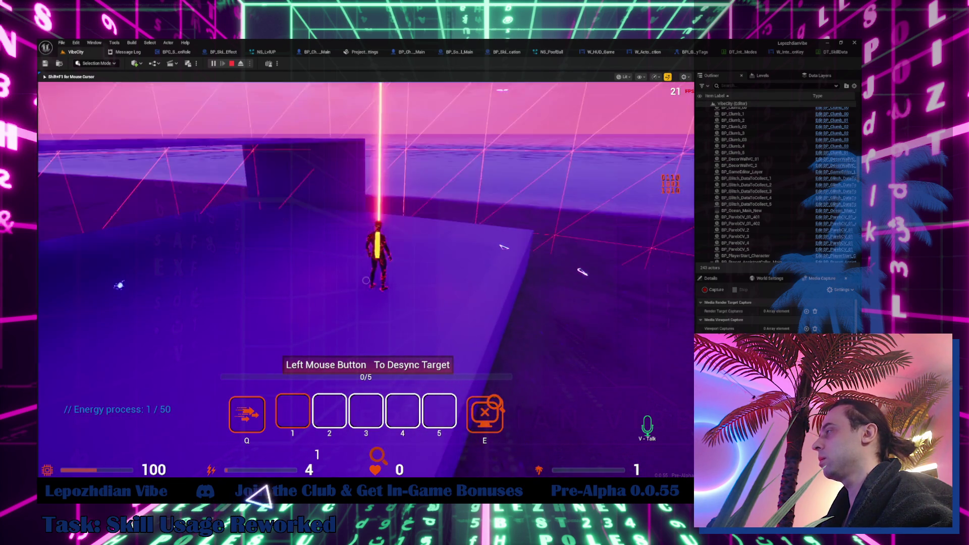
key("q")
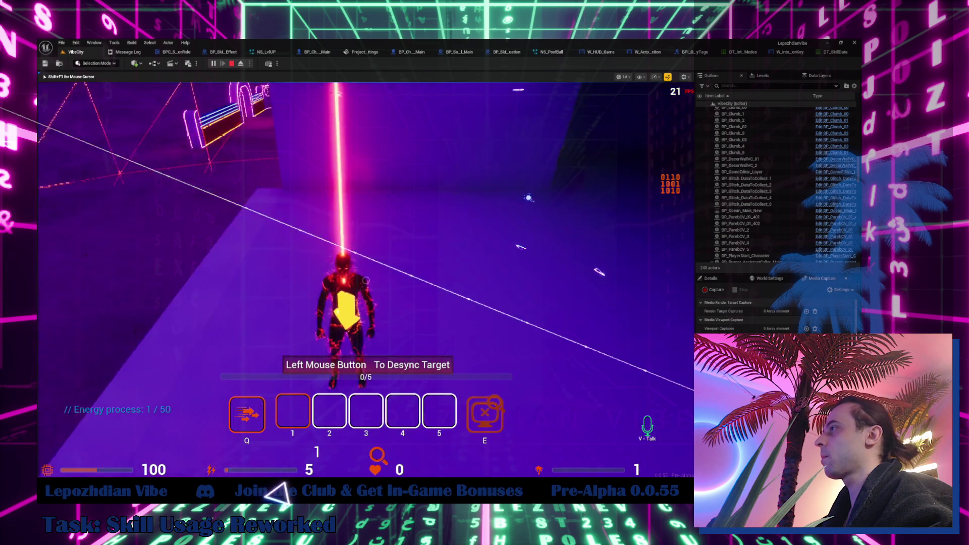
key("w")
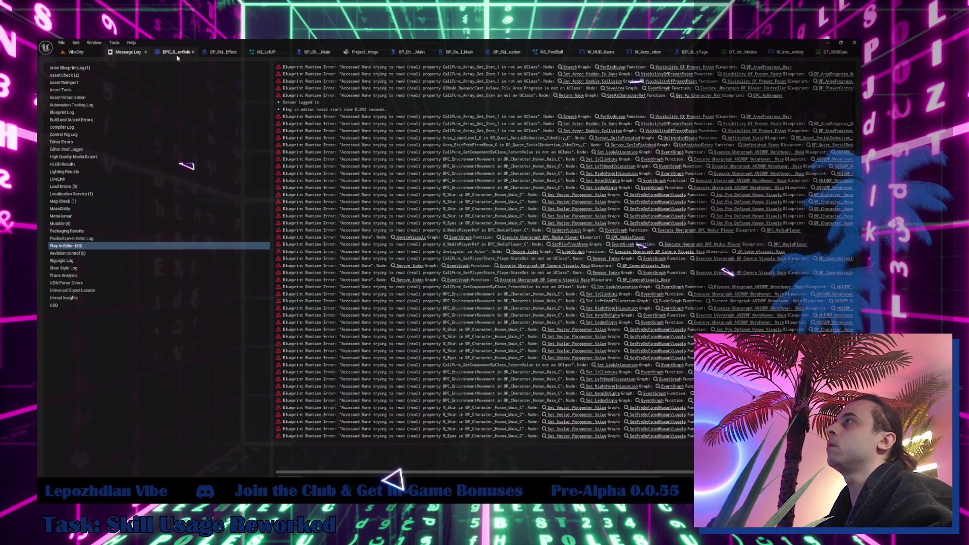
- Open BP_DetectedTargetVisual from Detection and its Body mesh's M_Ray_Noise material
left_click(177, 53)
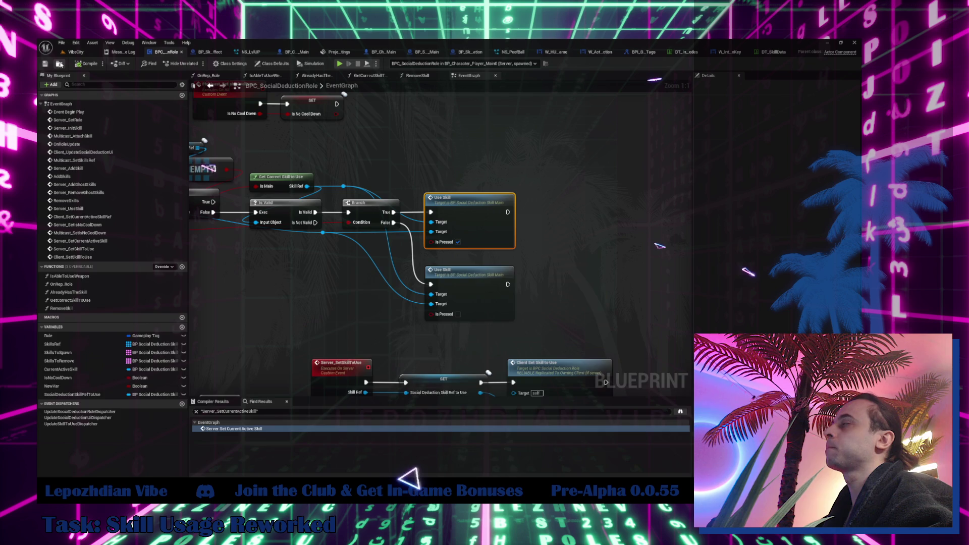
left_click(59, 63)
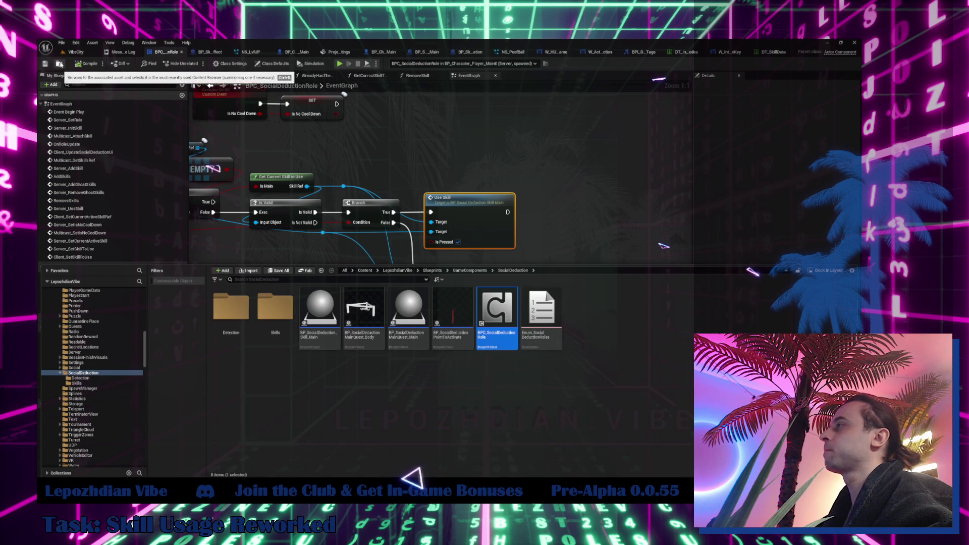
left_click(101, 378)
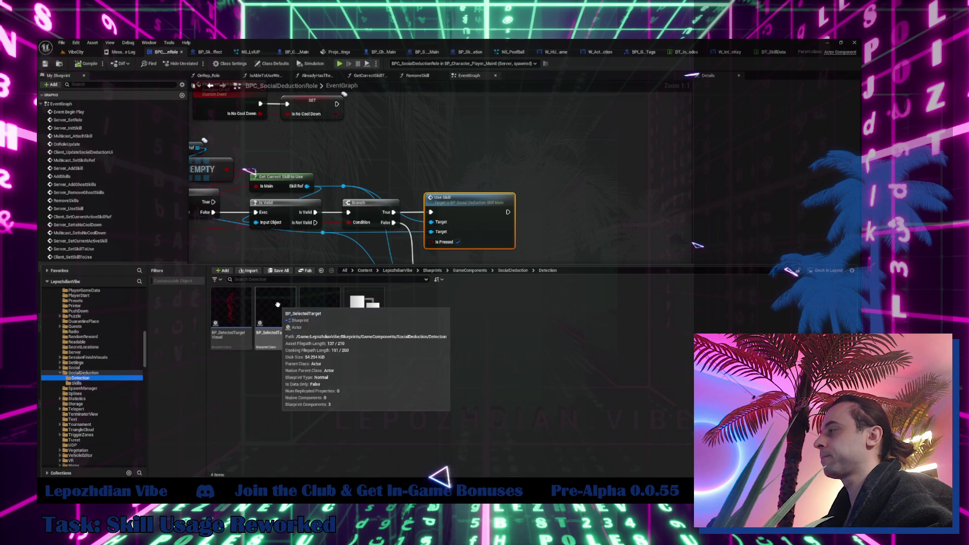
mouse_move(330, 310)
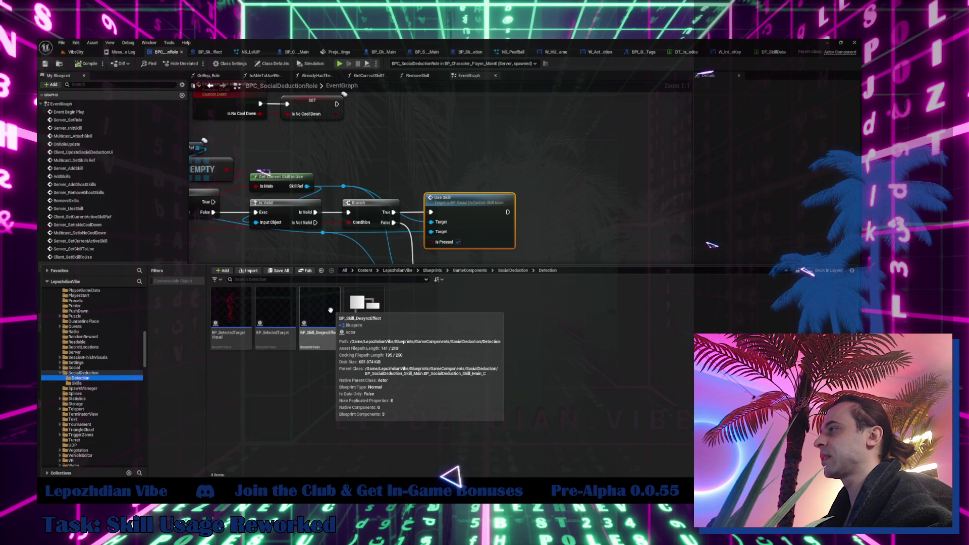
left_click(241, 308)
double_click(240, 309)
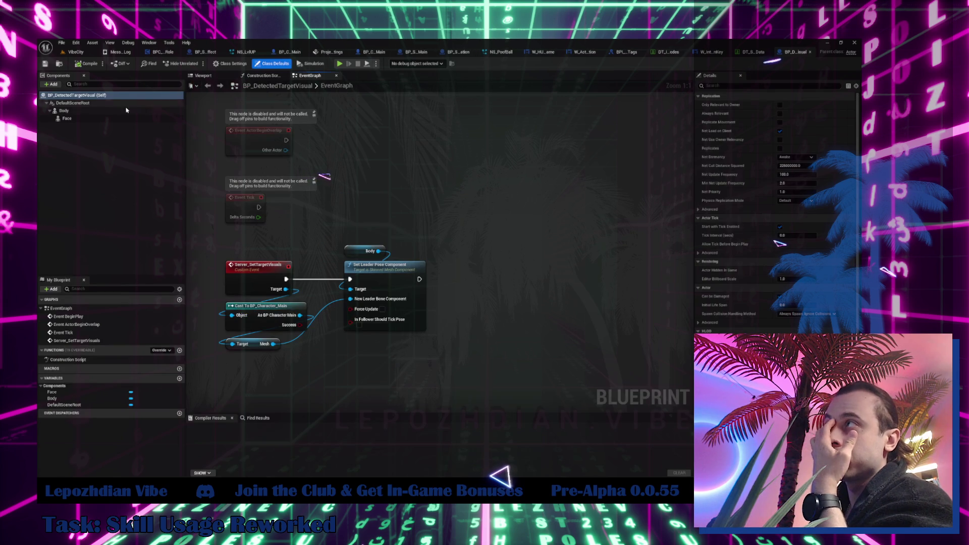
left_click(63, 111)
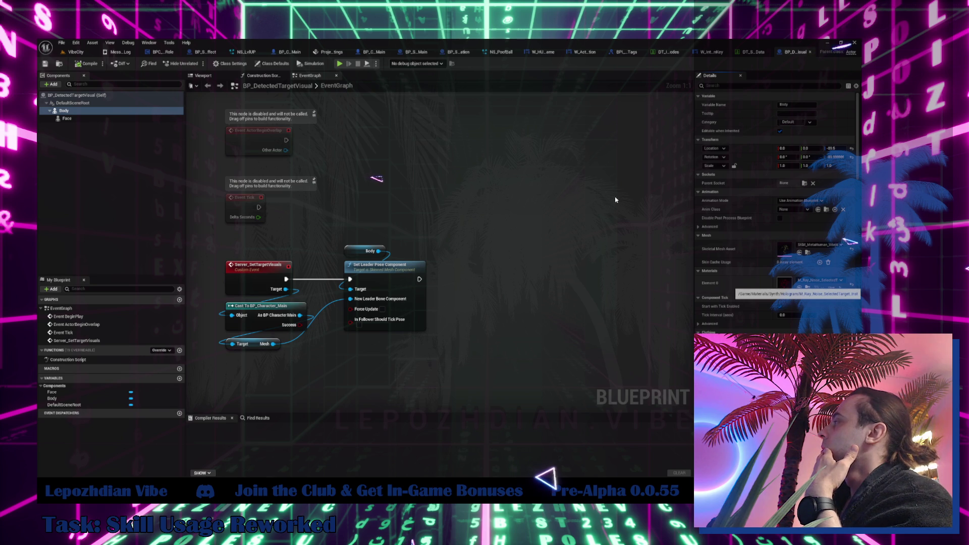
double_click(786, 283)
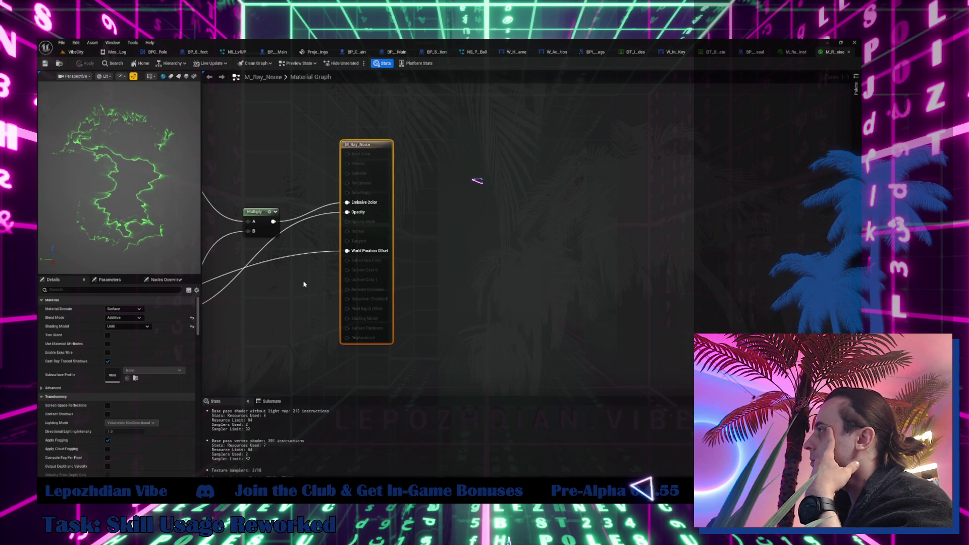
- Enable Disable Depth Test on M_Ray_Noise, apply it, and return to the VibeCity level
mouse_move(302, 287)
left_mouse_down()
mouse_move(329, 217)
mouse_move(339, 215)
left_mouse_up()
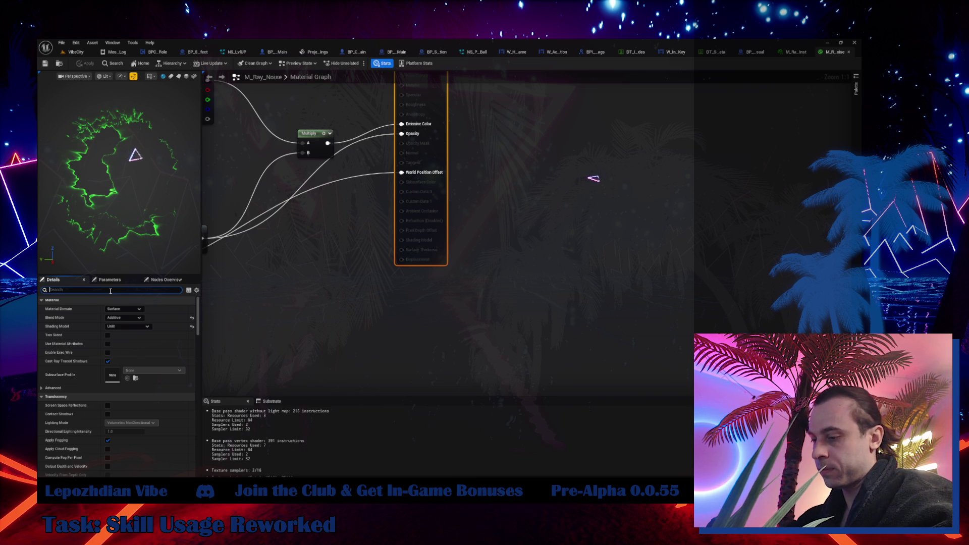
type("s")
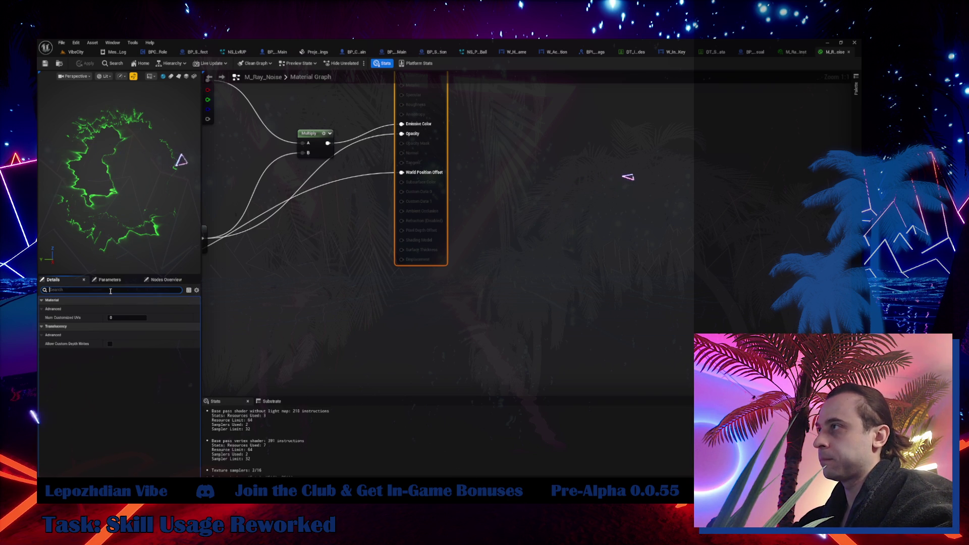
type("e")
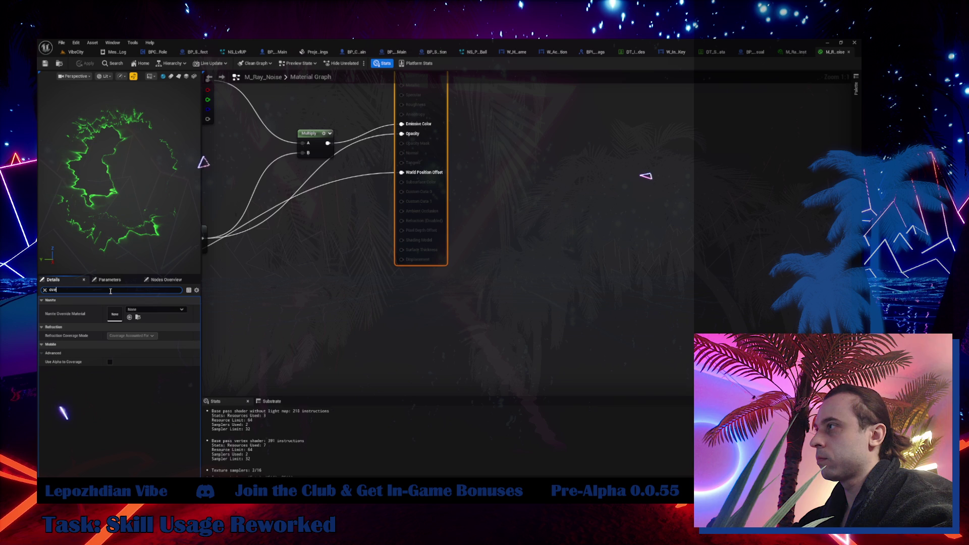
key("BackSpace")
key("BackSpace")
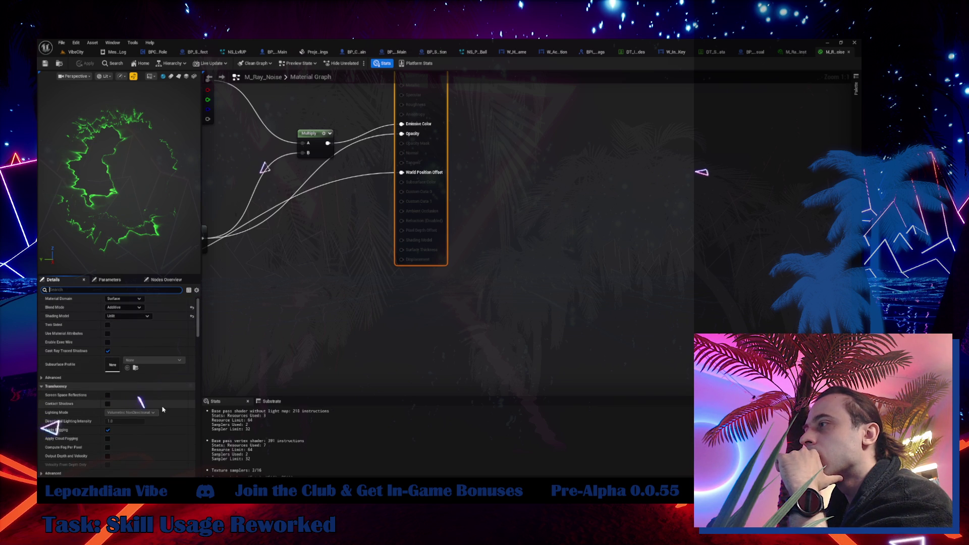
scroll(162, 410, "down", 3)
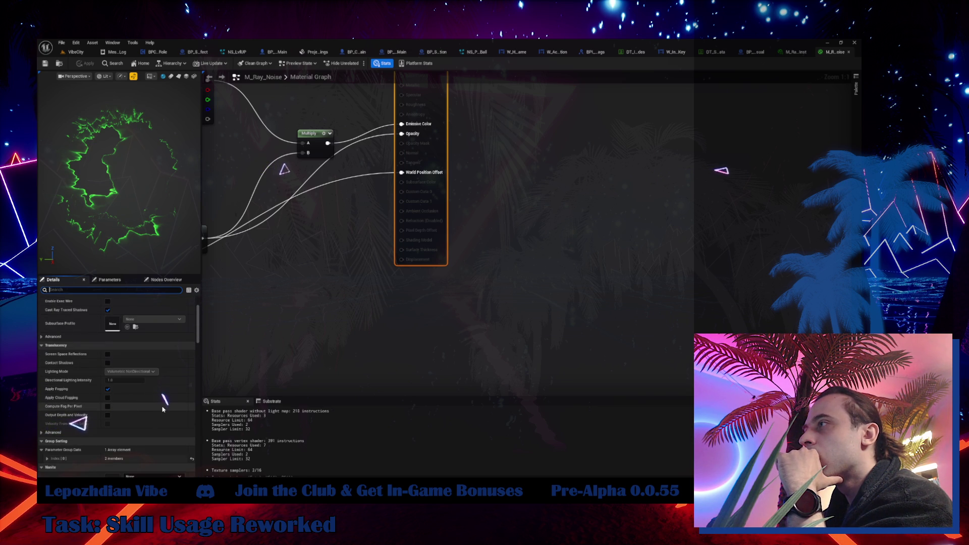
left_click(42, 337)
scroll(91, 359, "up", 3)
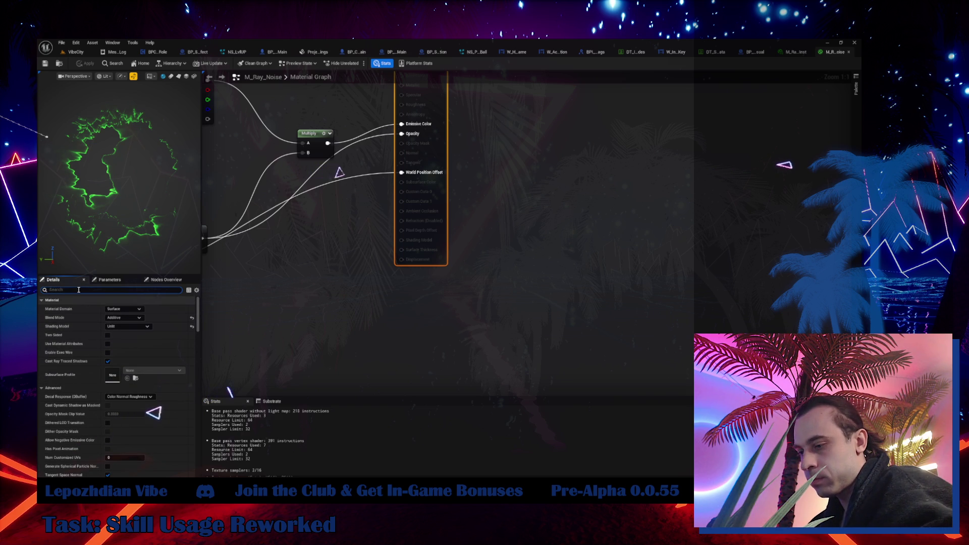
type("tes")
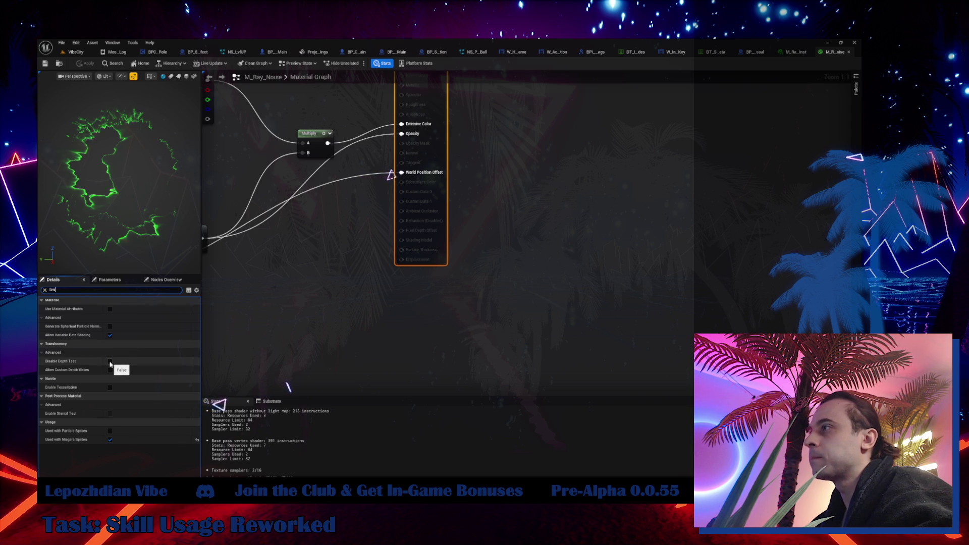
left_click(110, 362)
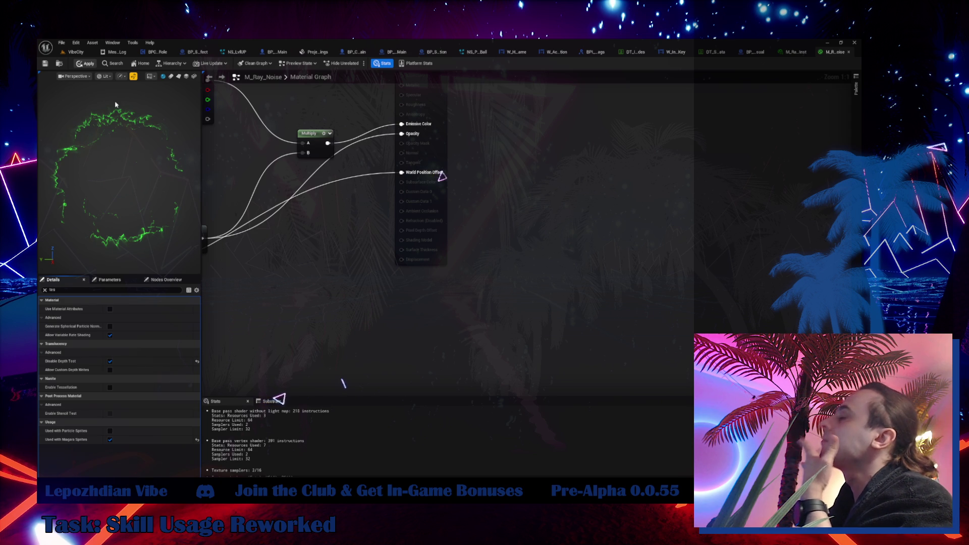
key("ctrl+s")
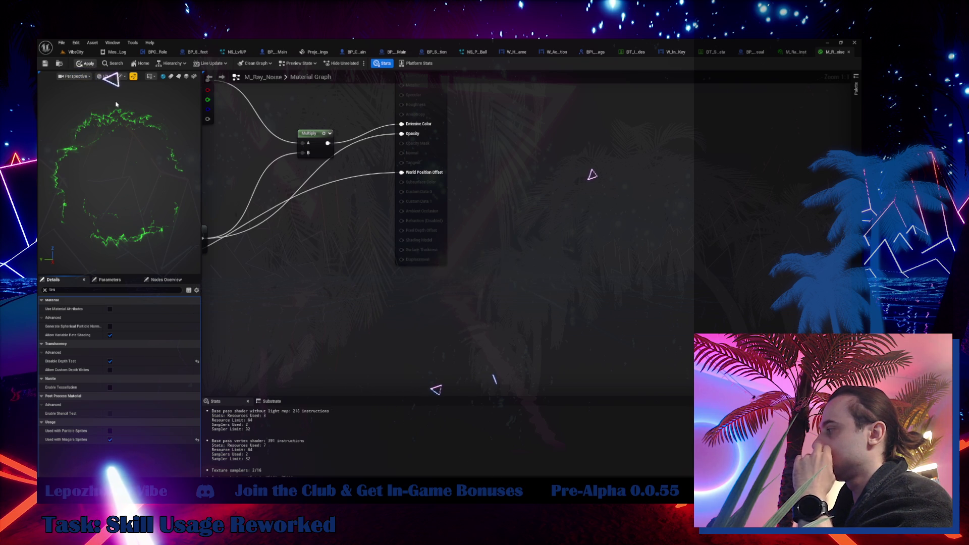
left_click(75, 52)
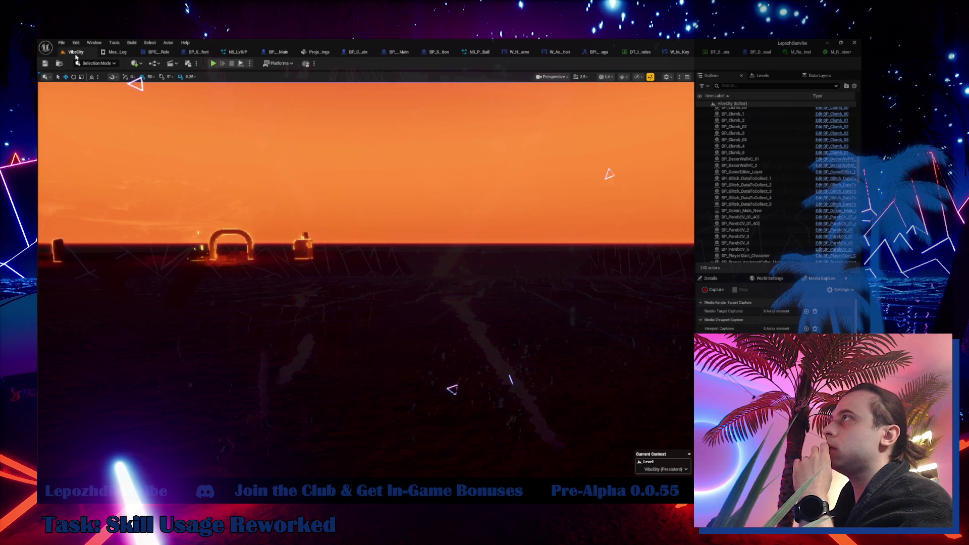
- Save all and play-test the level again, walking forward before stopping with Esc
left_click(62, 43)
left_click(97, 135)
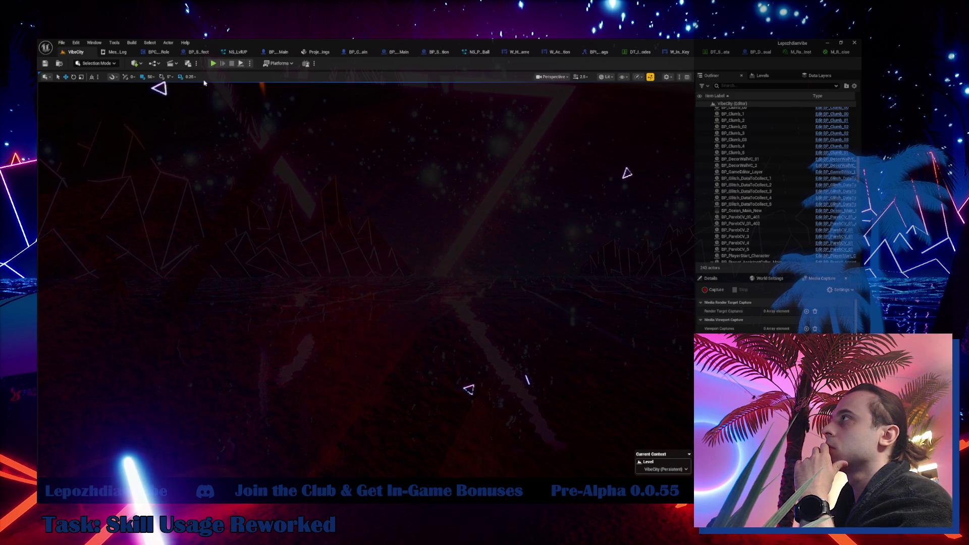
left_click(214, 64)
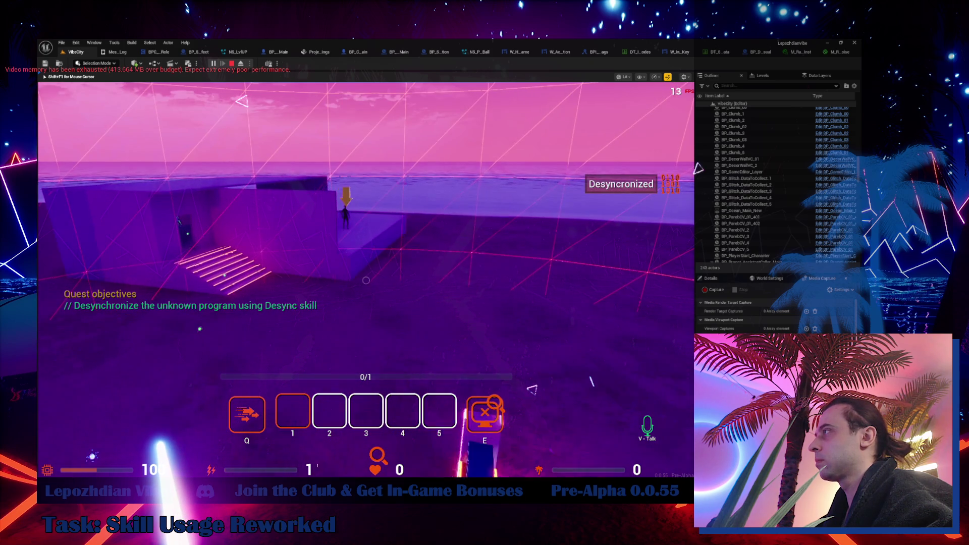
key("w")
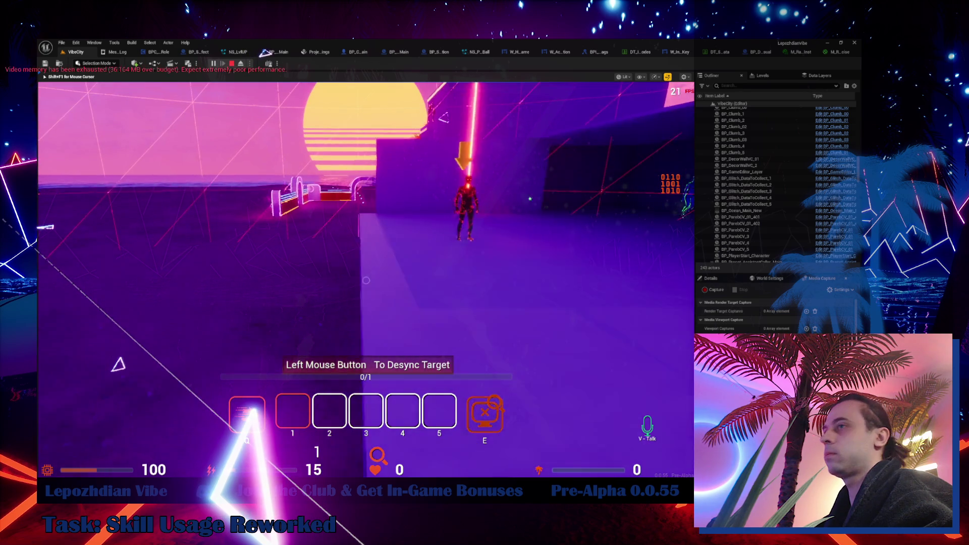
key("Escape")
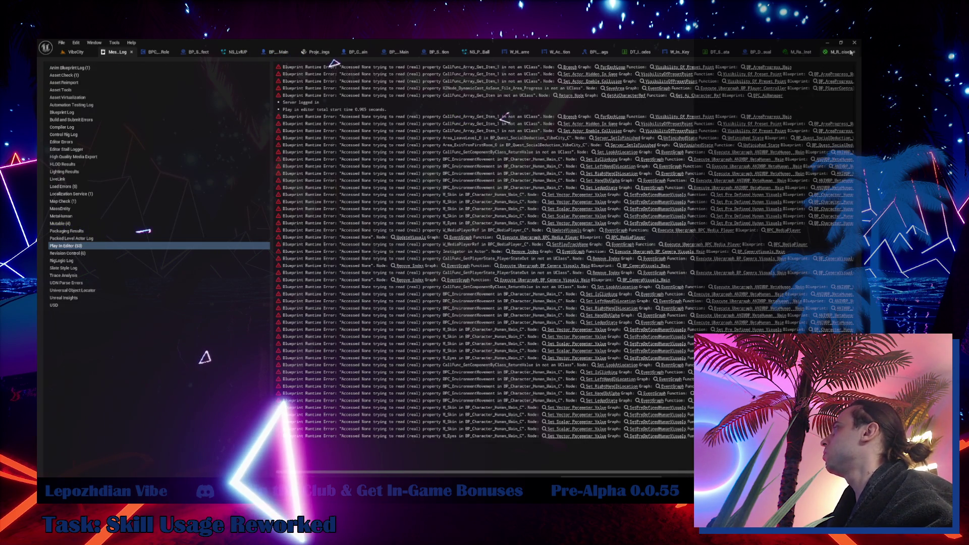
- Close the M_Ray_Noise and NS_LvlUP asset tabs and return to the VibeCity level
left_click(854, 53)
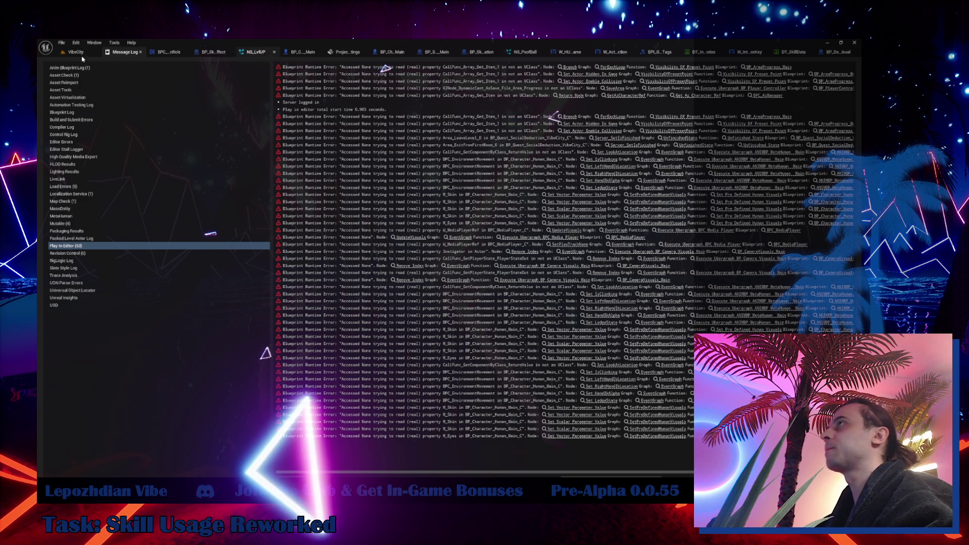
left_click(274, 52)
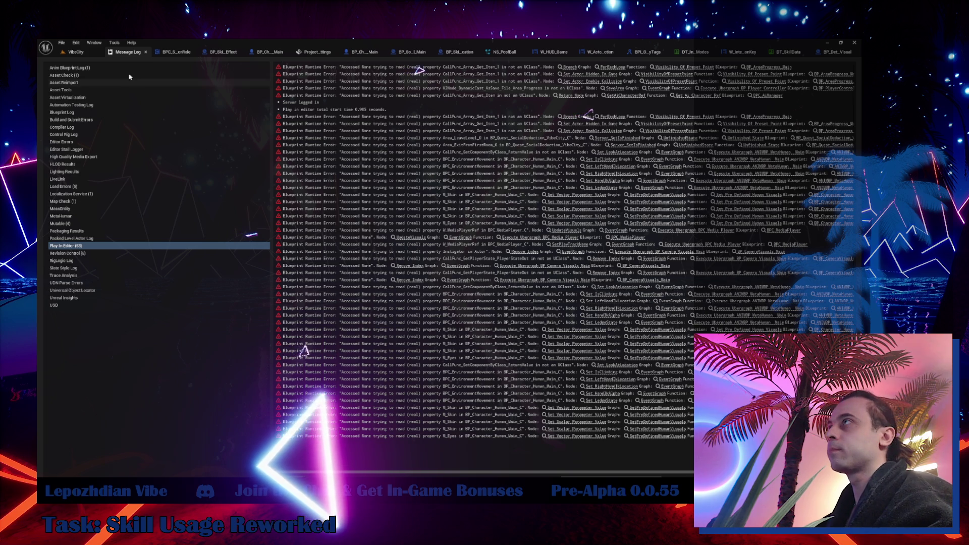
left_click(81, 53)
- Save all modified assets with File > Save All, then fly the camera forward
left_click(61, 43)
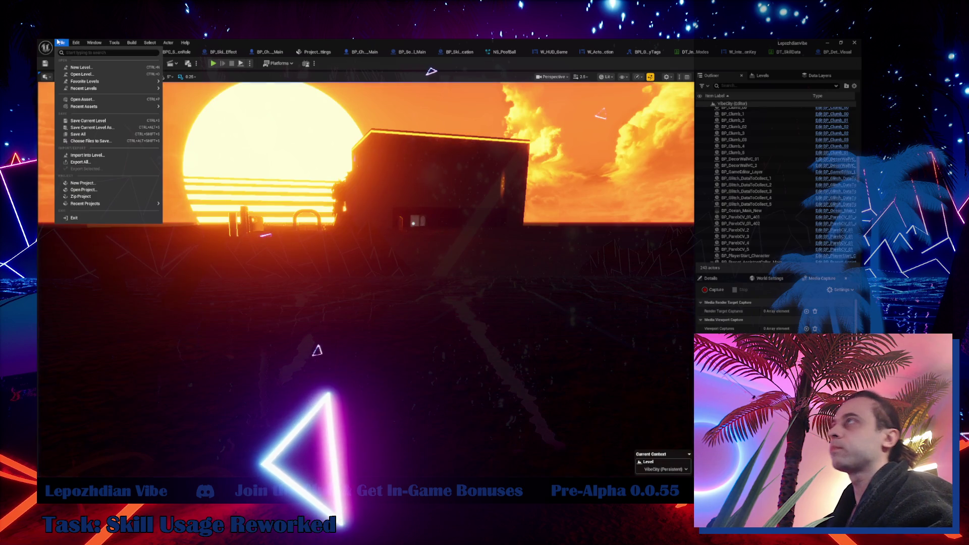
left_click(109, 136)
key("w")
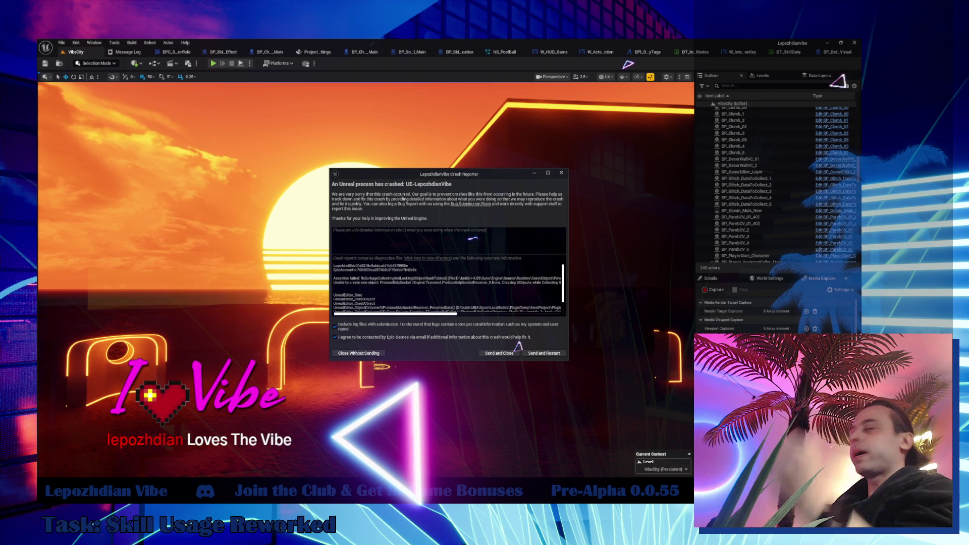
- Send the crash report, then turn the restarted viewport to look along the neon-lit wall
scroll(457, 295, "down", 1)
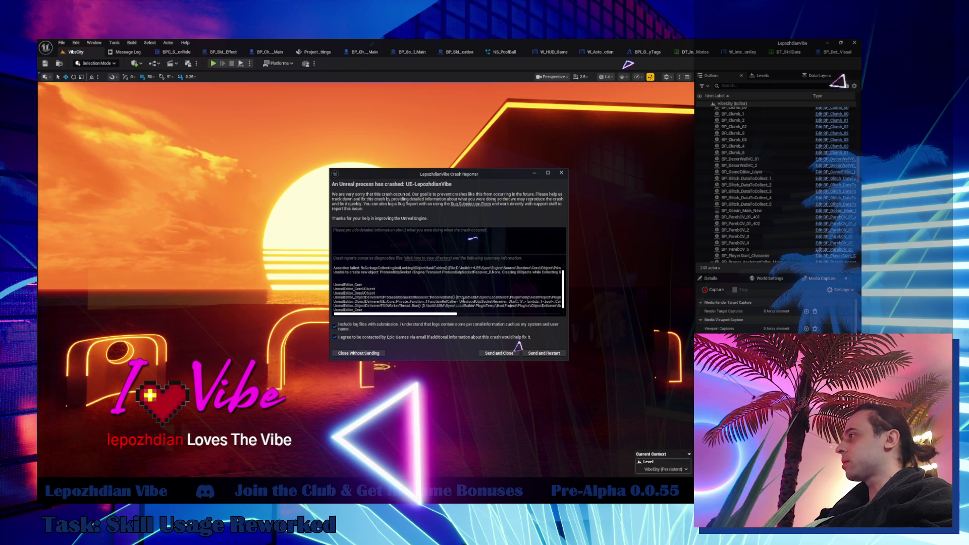
left_click(553, 355)
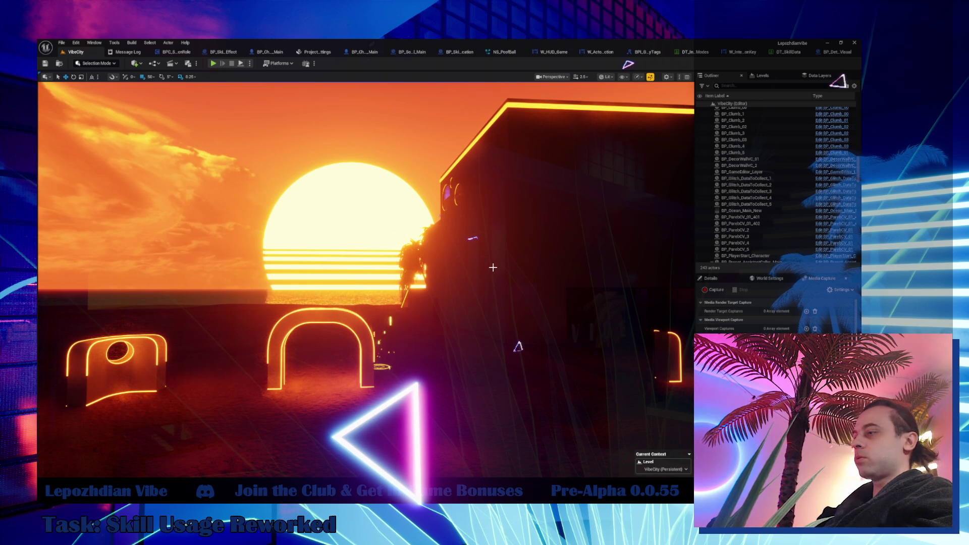
mouse_move(324, 330)
left_mouse_down()
mouse_move(324, 308)
mouse_move(324, 330)
left_mouse_up()
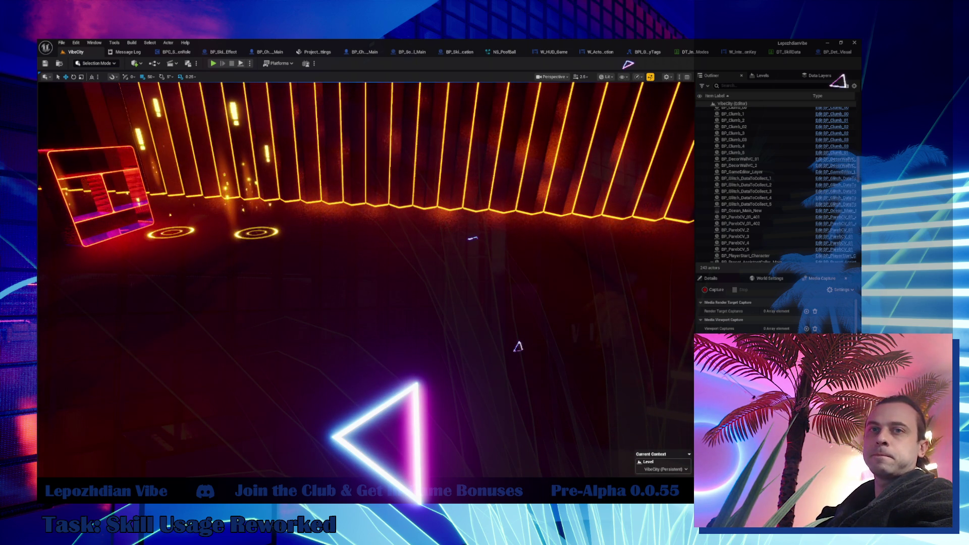
mouse_move(324, 330)
left_mouse_down()
mouse_move(263, 329)
mouse_move(237, 293)
mouse_move(232, 318)
mouse_move(167, 311)
left_mouse_up()
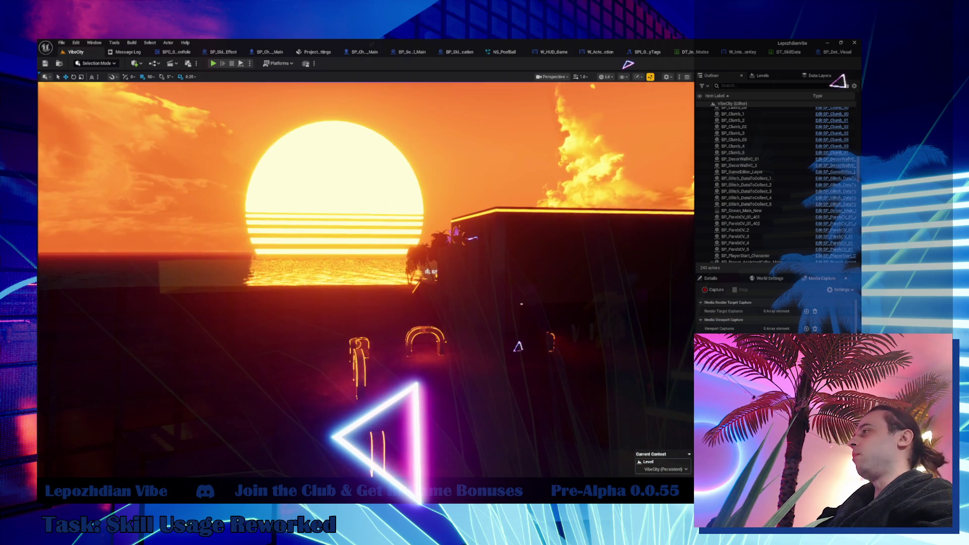
- Save all modified assets and switch to the BPC_SocialDeductionRole Blueprint
left_click(62, 42)
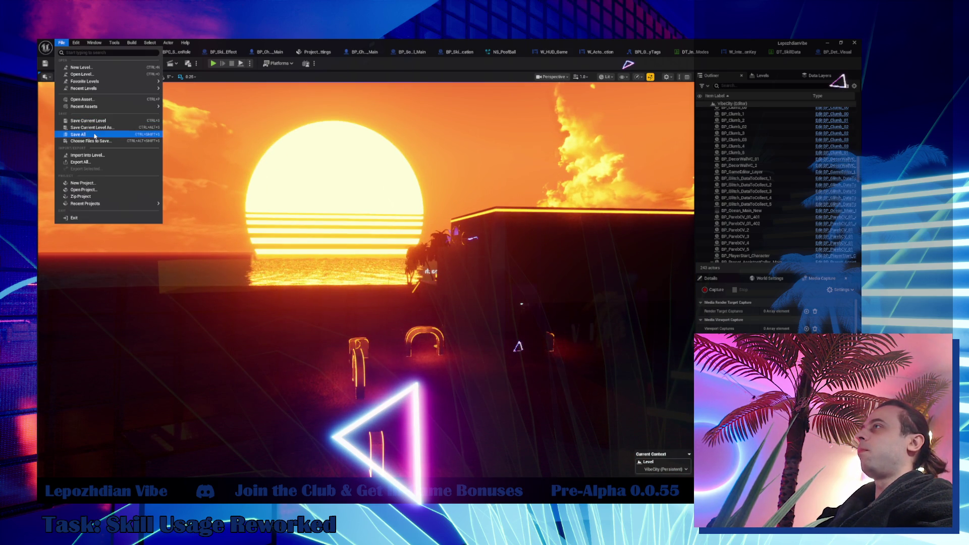
left_click(94, 133)
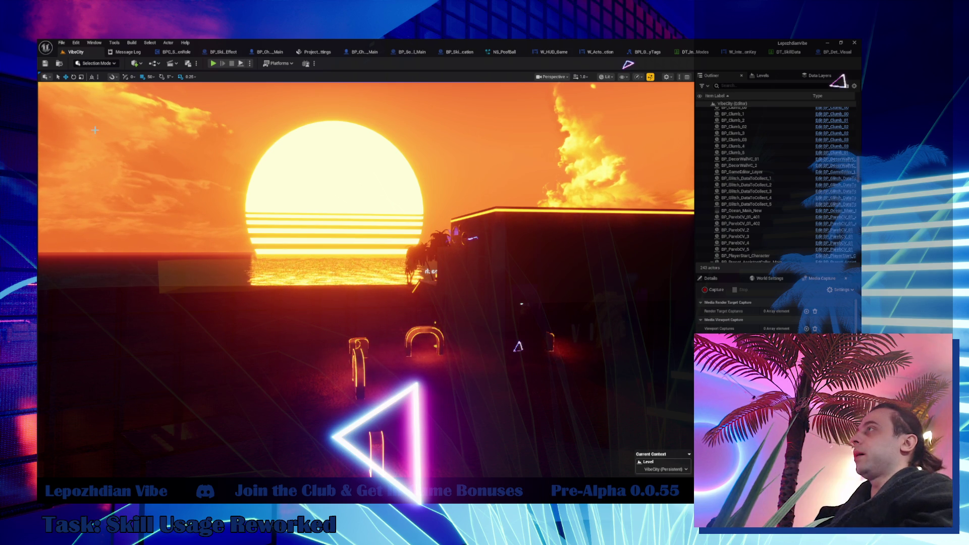
left_click(166, 53)
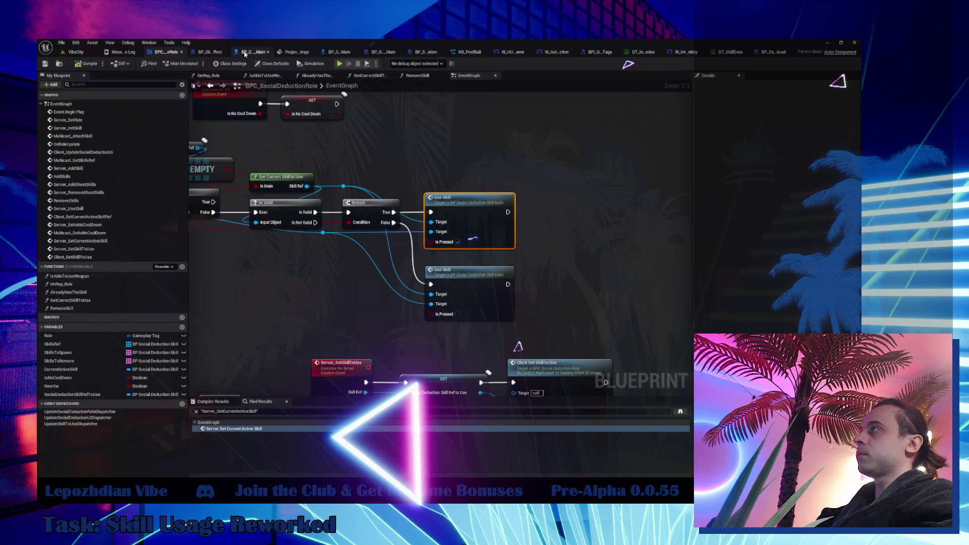
- In BP_Skill_DesyncEffect, add a Check Before Use Skill node fed by Get Instigator
left_click(207, 53)
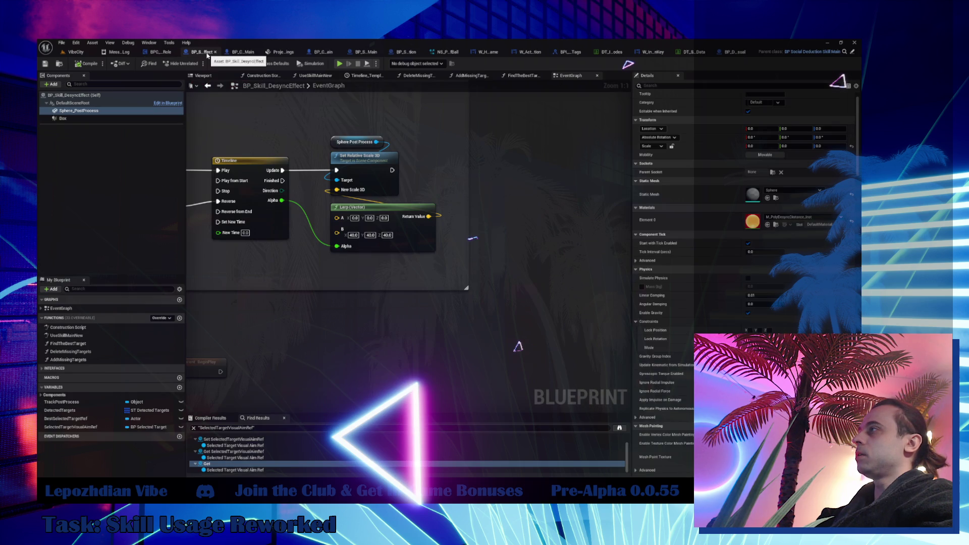
right_click(403, 319)
key("ctrl+v")
key("Escape")
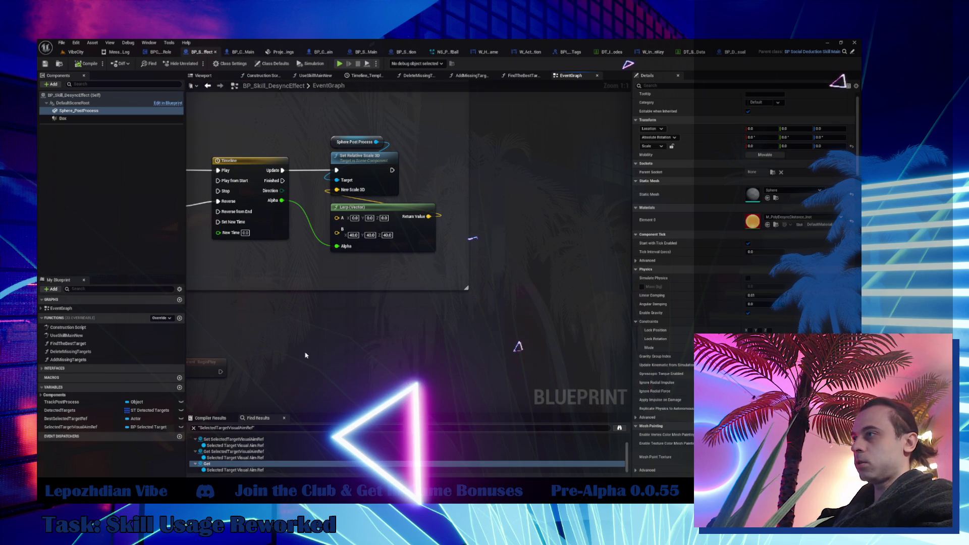
right_click(305, 355)
type("check")
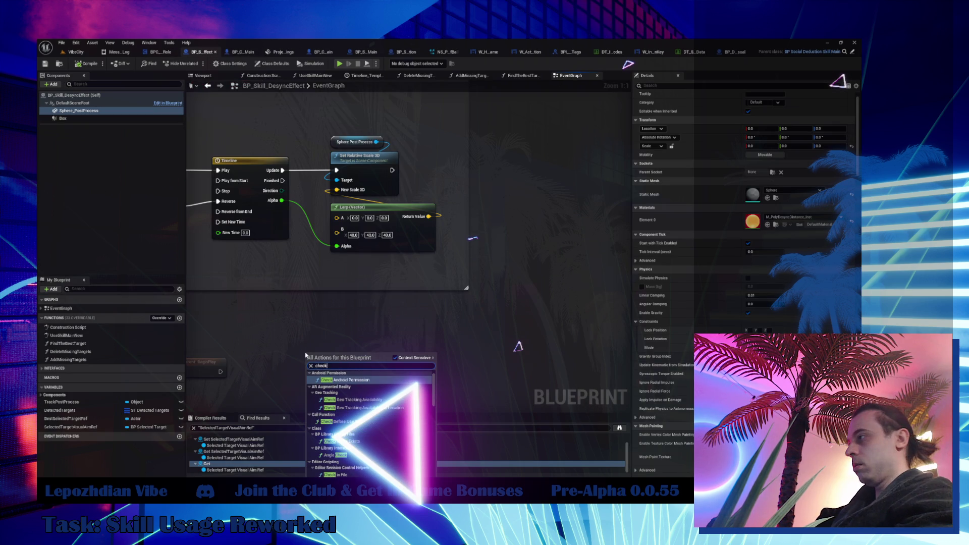
type(" bef")
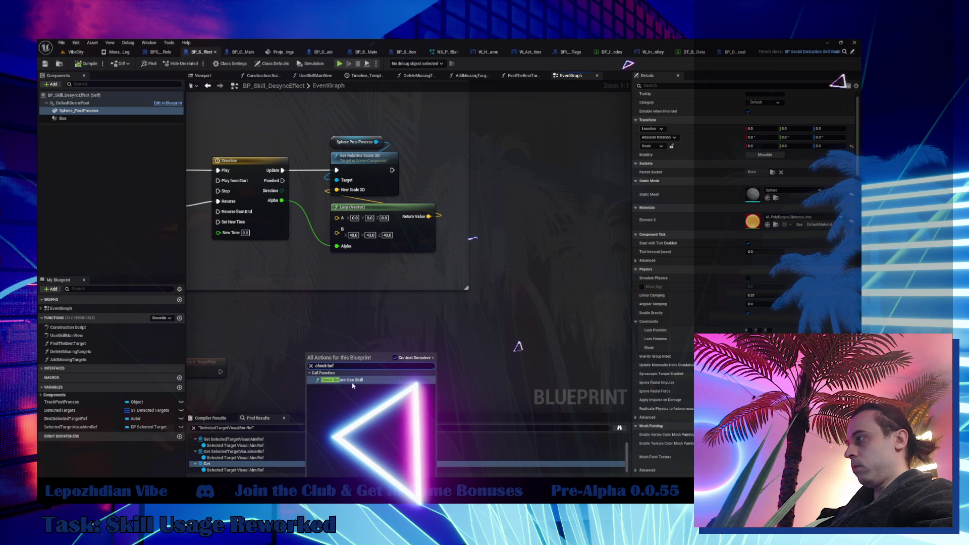
key("Return")
left_click_drag(285, 349, 283, 347)
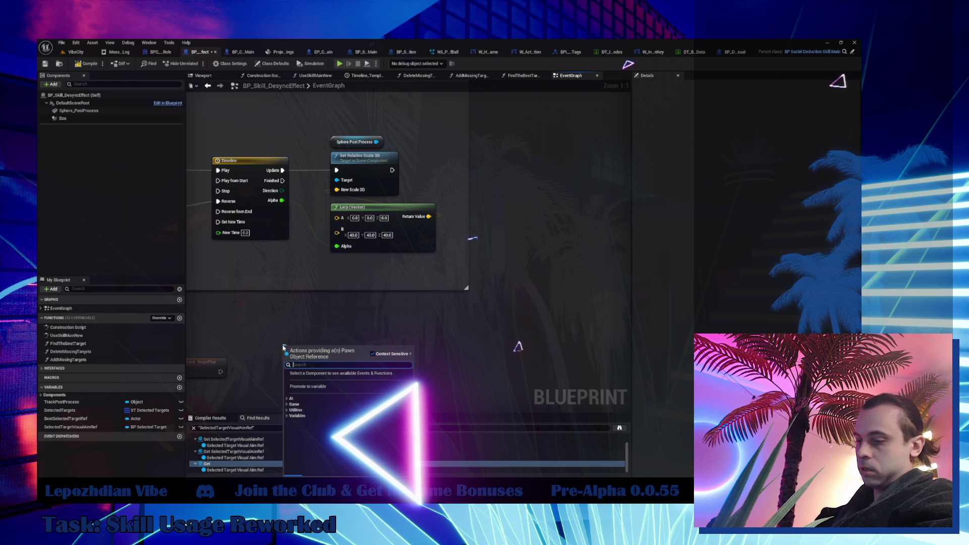
type("get in")
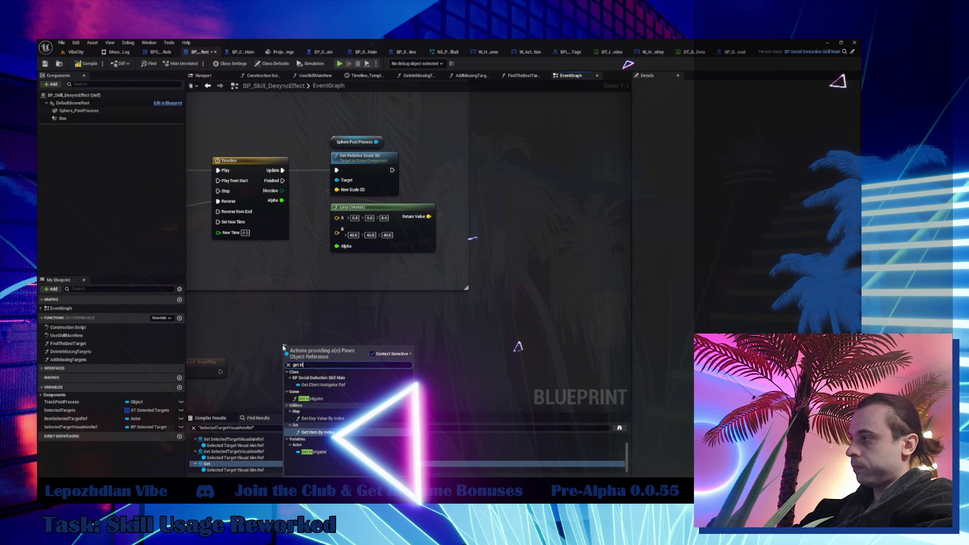
left_click(314, 452)
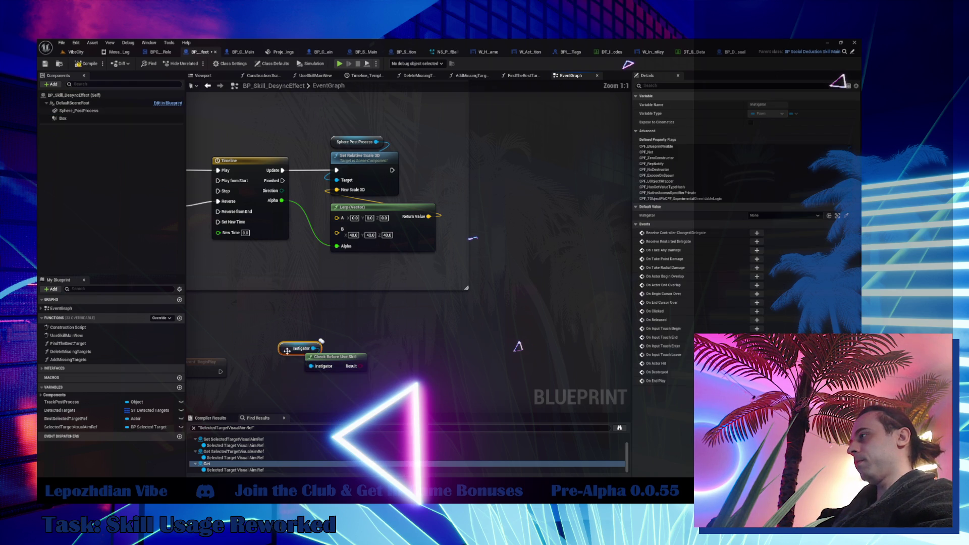
- Paste the check nodes into the UseSkillMainNew function graph
scroll(310, 348, "down", 3)
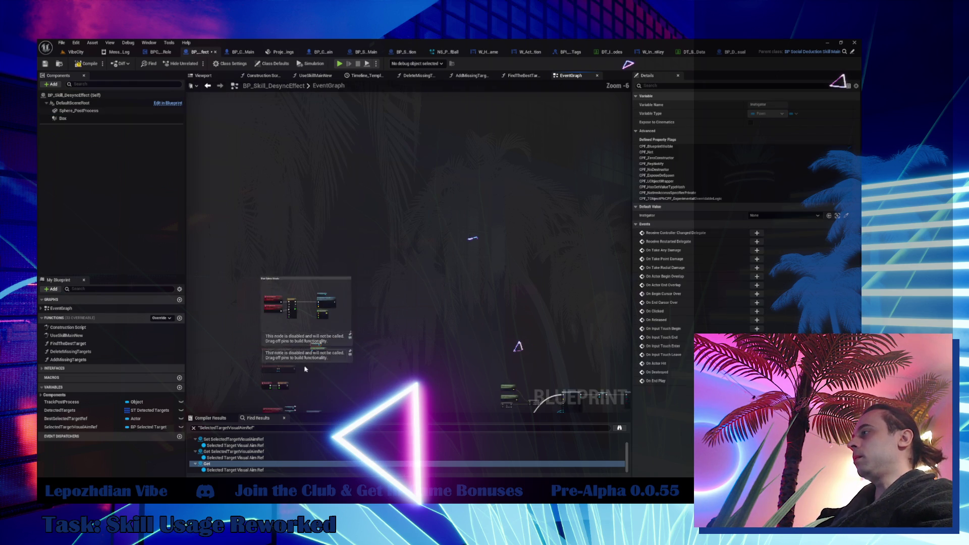
left_click(332, 210)
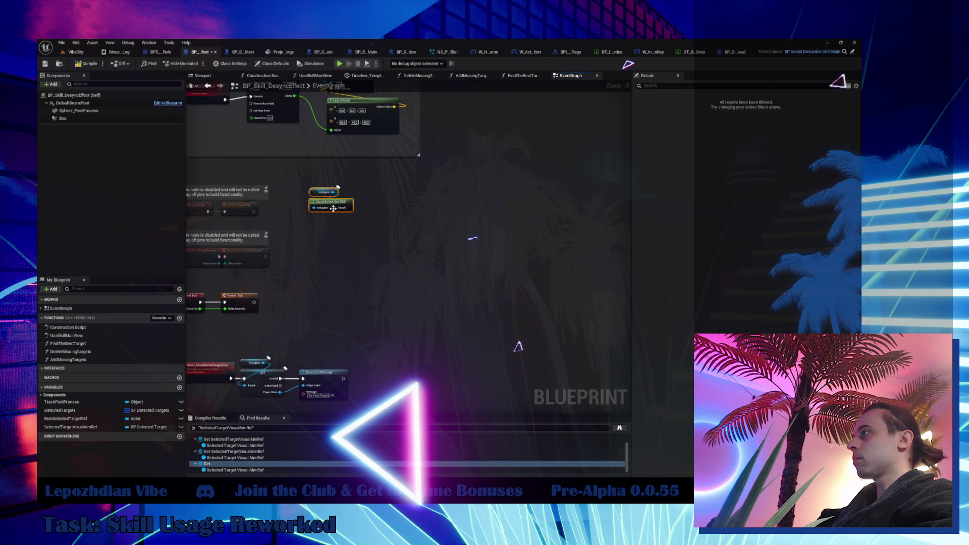
left_click_drag(408, 399, 314, 398)
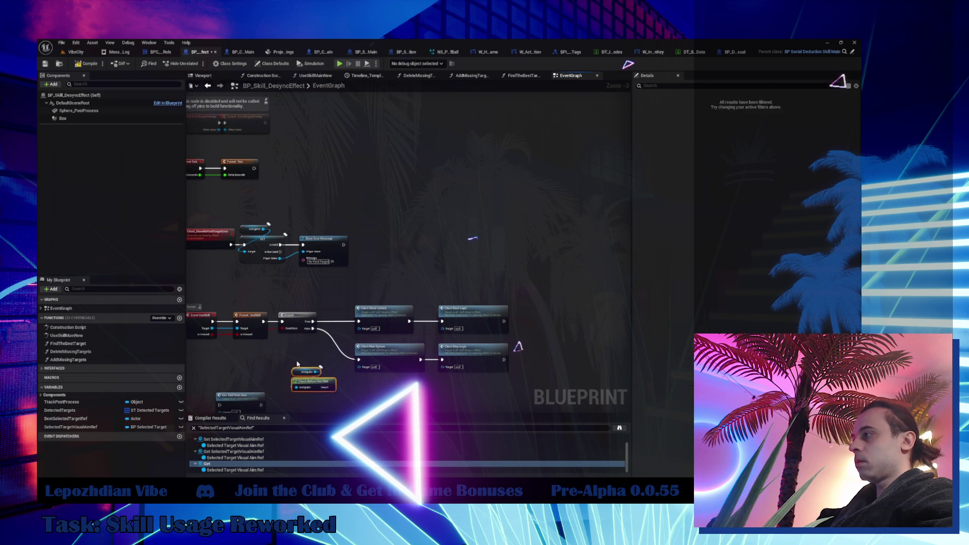
double_click(66, 336)
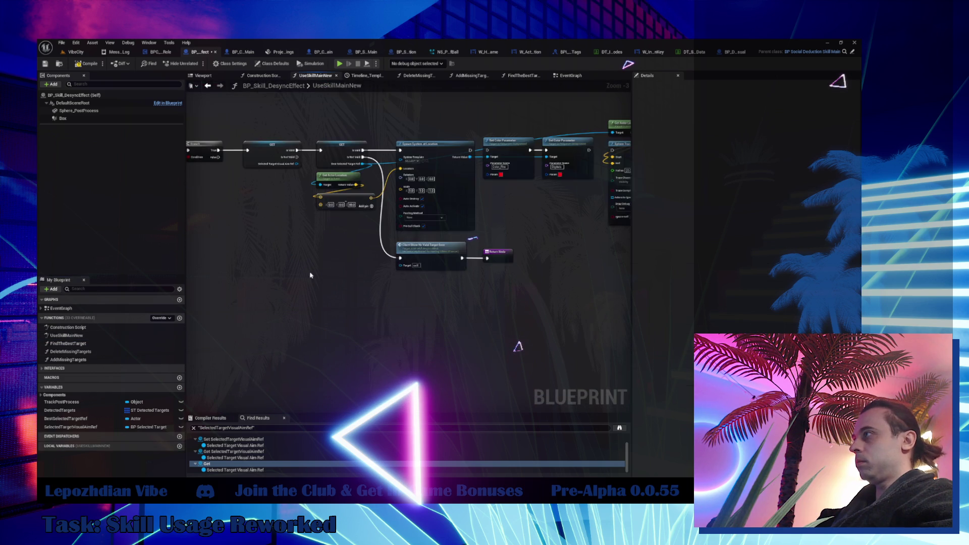
scroll(326, 265, "up", 3)
key("ctrl+v")
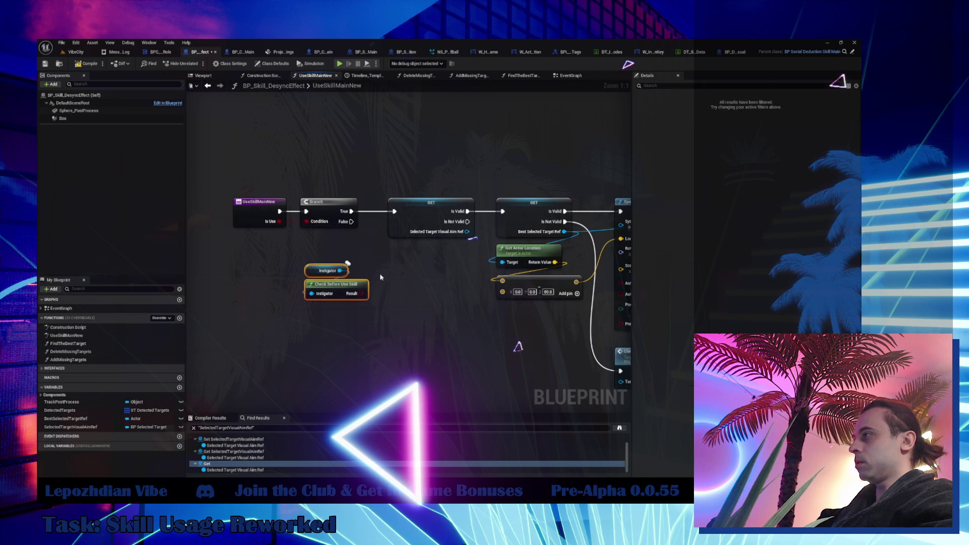
- Add a new Branch on the check result, routing the first Branch's True through it before GET
left_click(381, 273)
left_click_drag(413, 281, 336, 318)
mouse_move(351, 211)
left_mouse_down()
mouse_move(311, 320)
mouse_move(394, 211)
left_mouse_up()
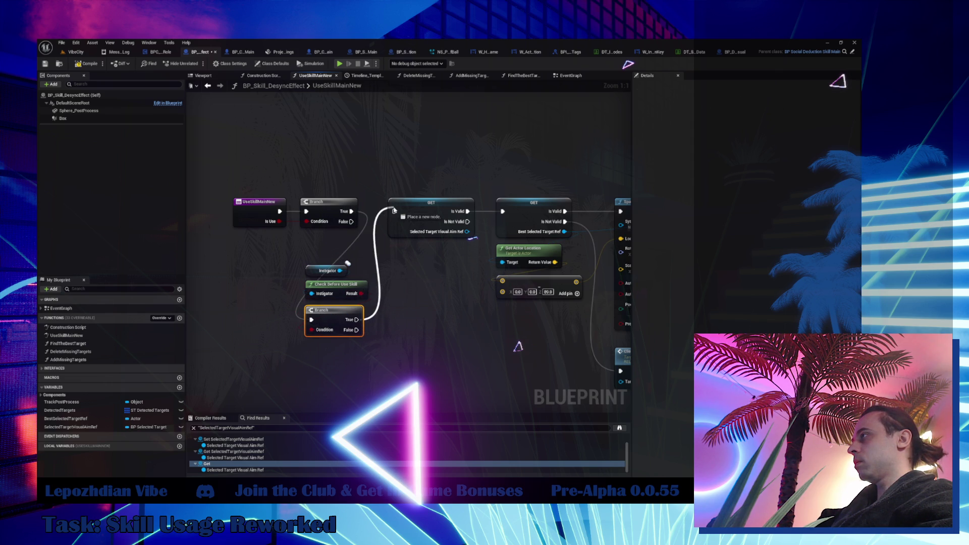
scroll(272, 252, "down", 6)
left_click_drag(387, 277, 583, 352)
scroll(312, 257, "up", 3)
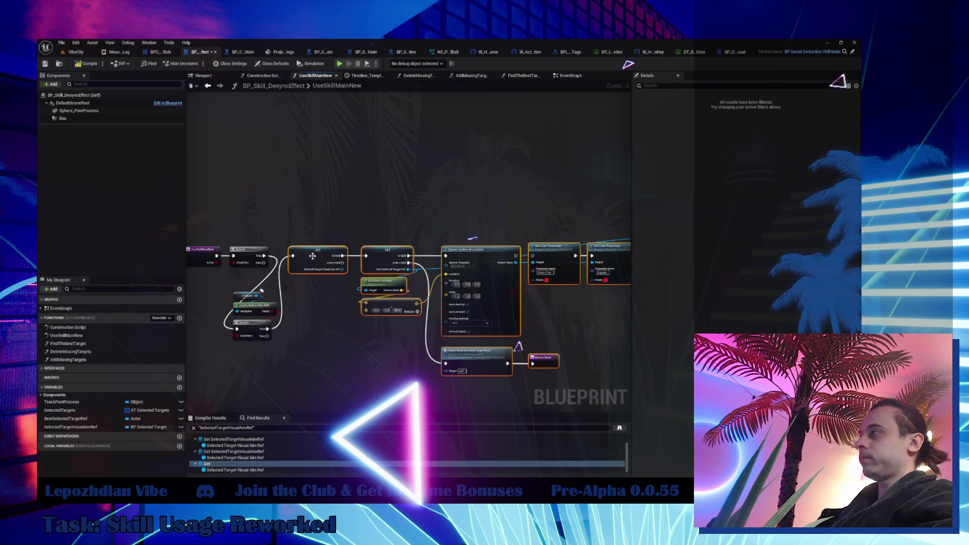
left_click_drag(312, 257, 400, 266)
mouse_move(223, 282)
left_mouse_down()
mouse_move(283, 346)
mouse_move(277, 257)
mouse_move(296, 251)
left_mouse_up()
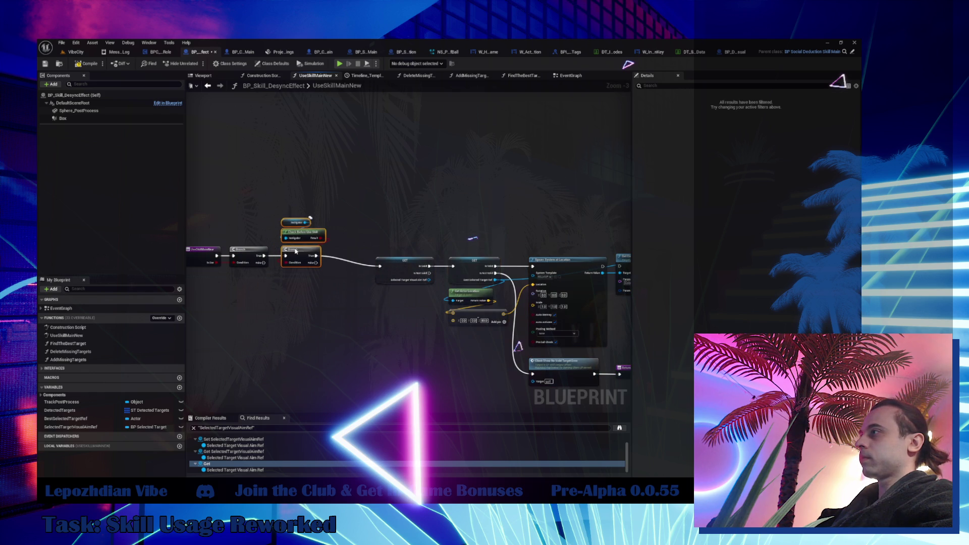
scroll(397, 233, "down", 3)
left_click_drag(266, 188, 628, 362)
scroll(300, 289, "up", 6)
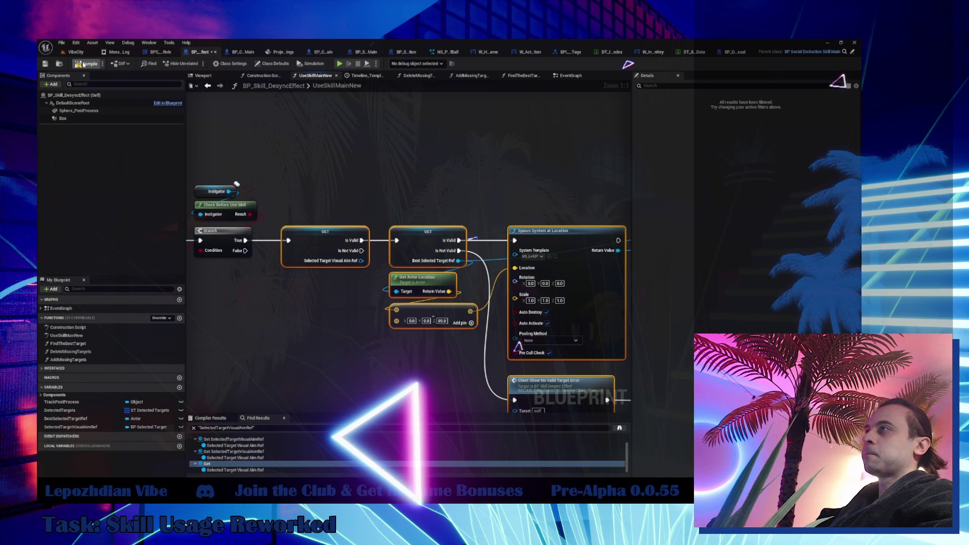
- Save all assets from the VibeCity level and start a play session
left_click(76, 52)
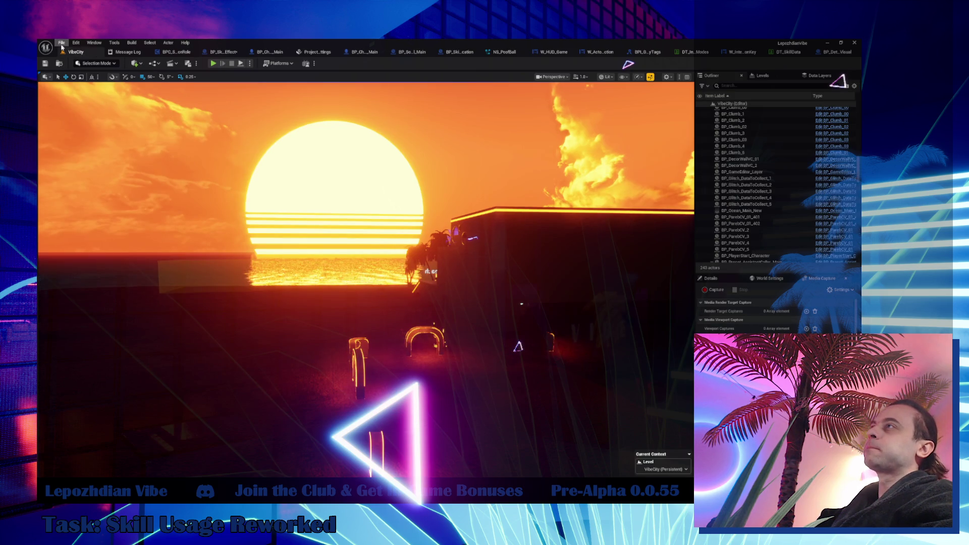
left_click(61, 46)
left_click(136, 115)
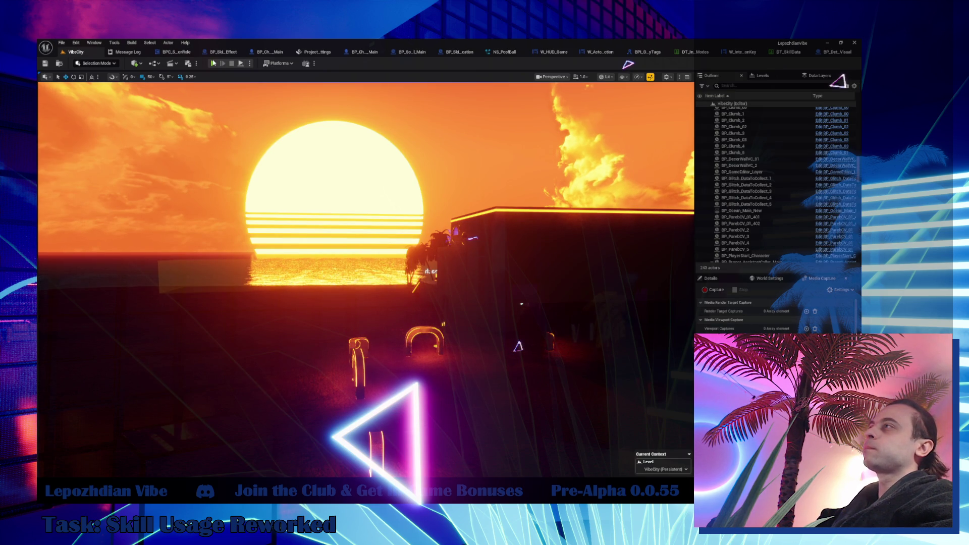
left_click(213, 64)
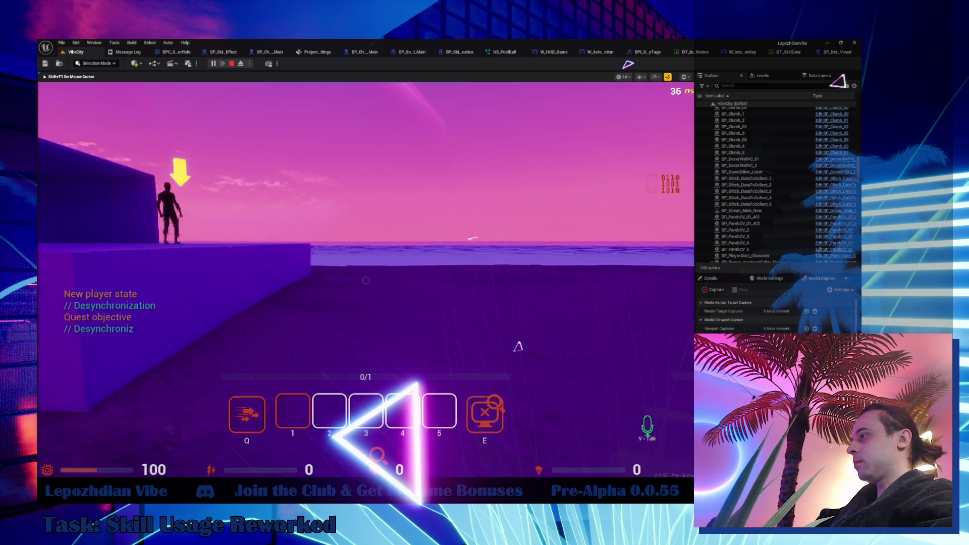
- Repeatedly try the Desync skill on a target, hitting 'Not enough energy / Need to have: 10' errors
left_click(366, 280)
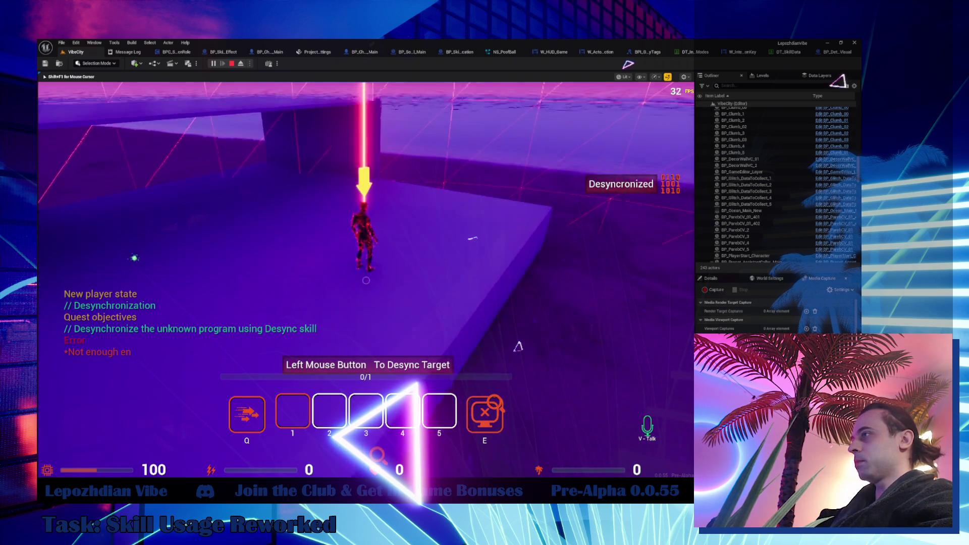
left_click(366, 281)
left_click(366, 280)
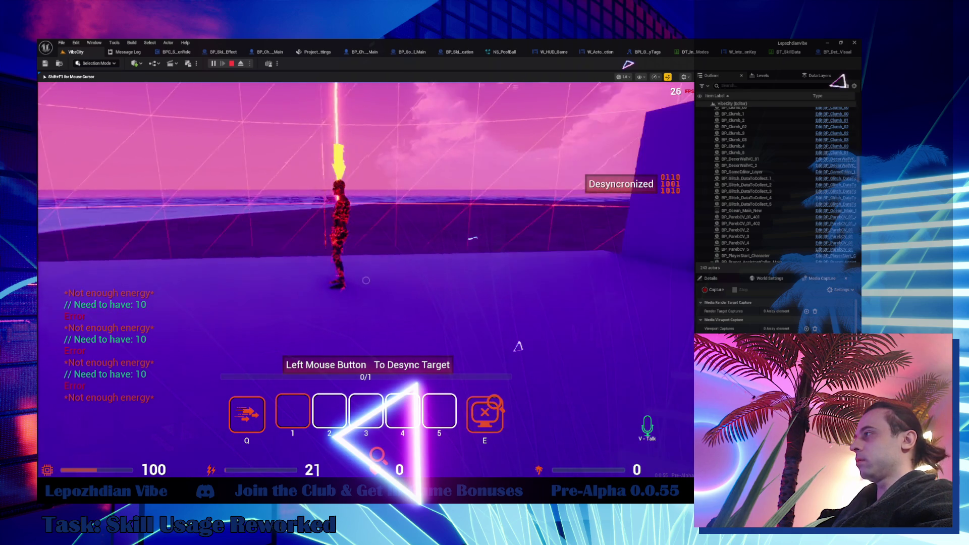
left_click(366, 281)
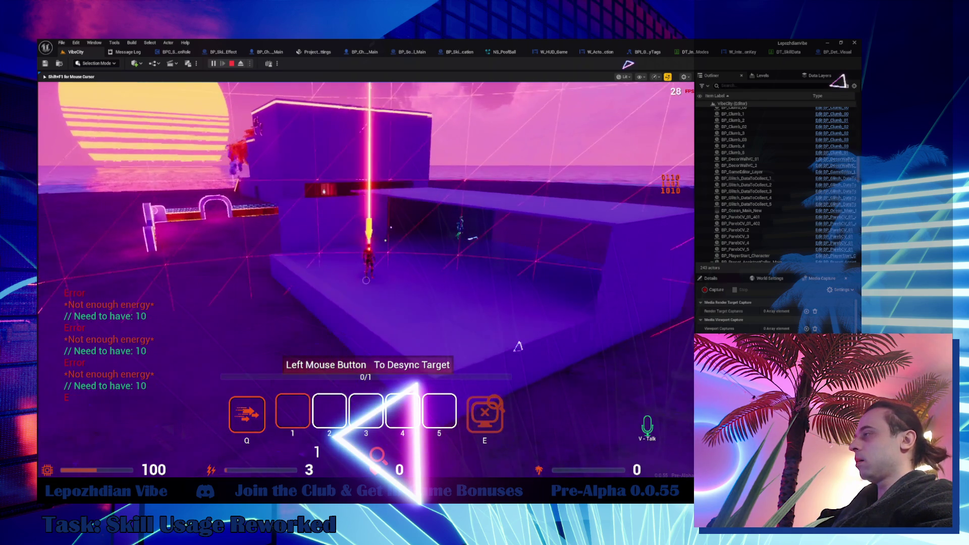
left_click(366, 280)
key("a")
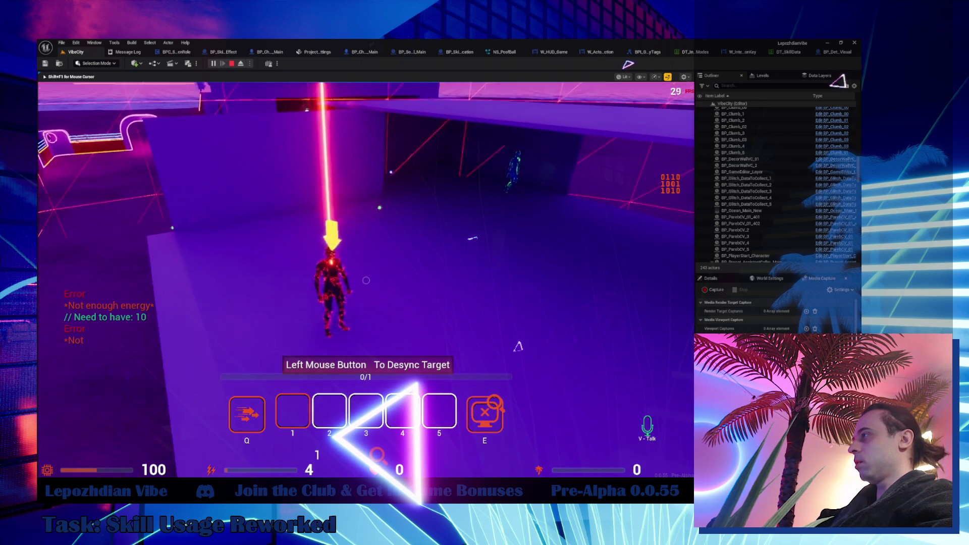
left_click(366, 280)
left_click(366, 280)
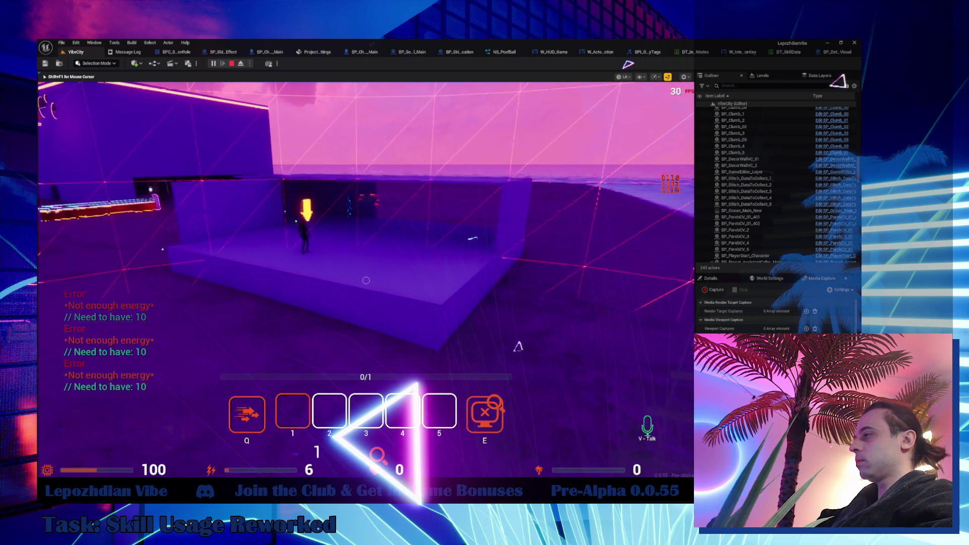
left_click(366, 280)
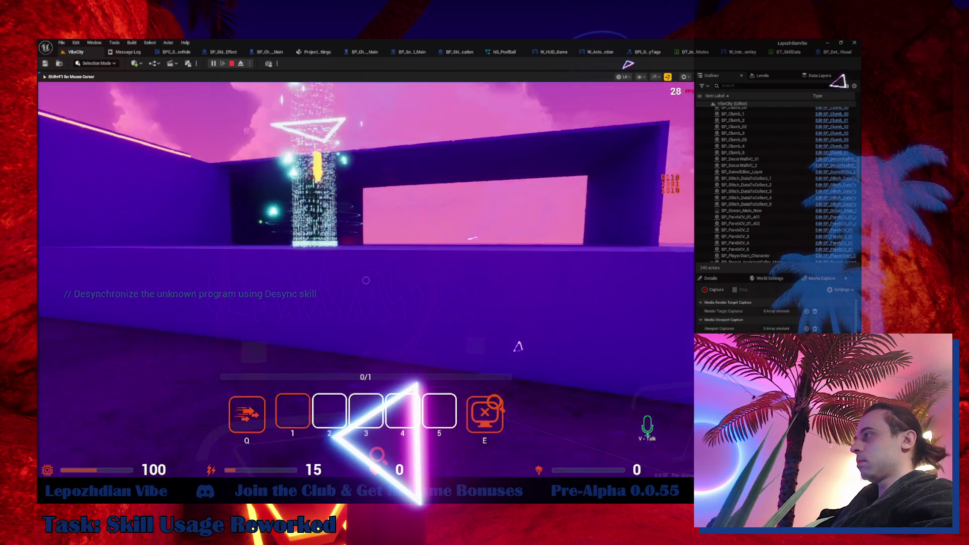
- Desync the target, walk the character forward, then stop the play session with Esc
left_click(366, 280)
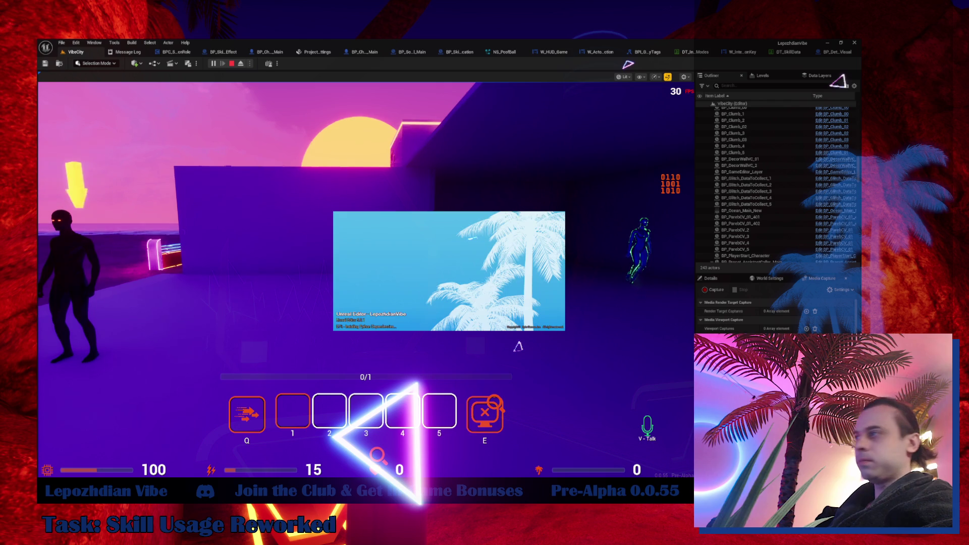
mouse_move(465, 285)
left_mouse_down()
mouse_move(378, 283)
mouse_move(609, 333)
mouse_move(783, 398)
left_mouse_up()
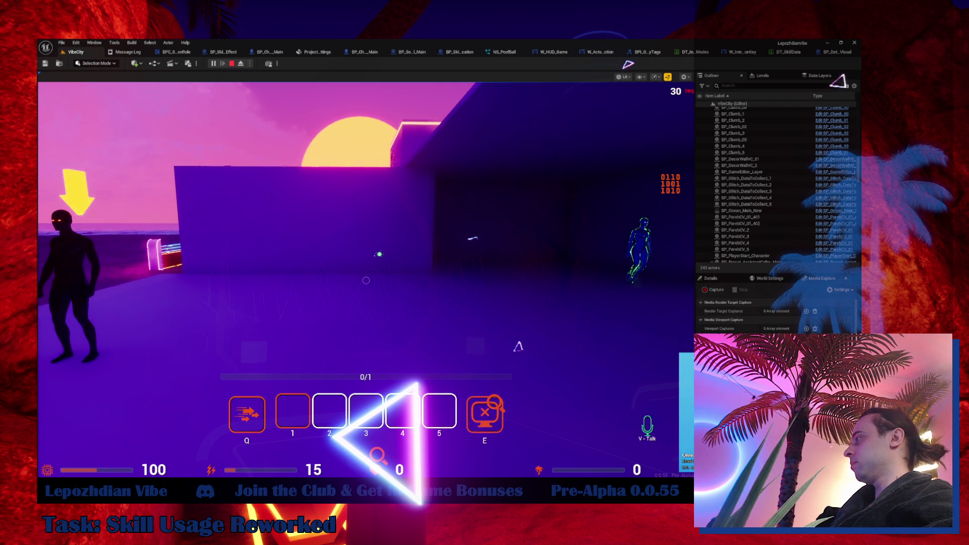
left_click(559, 330)
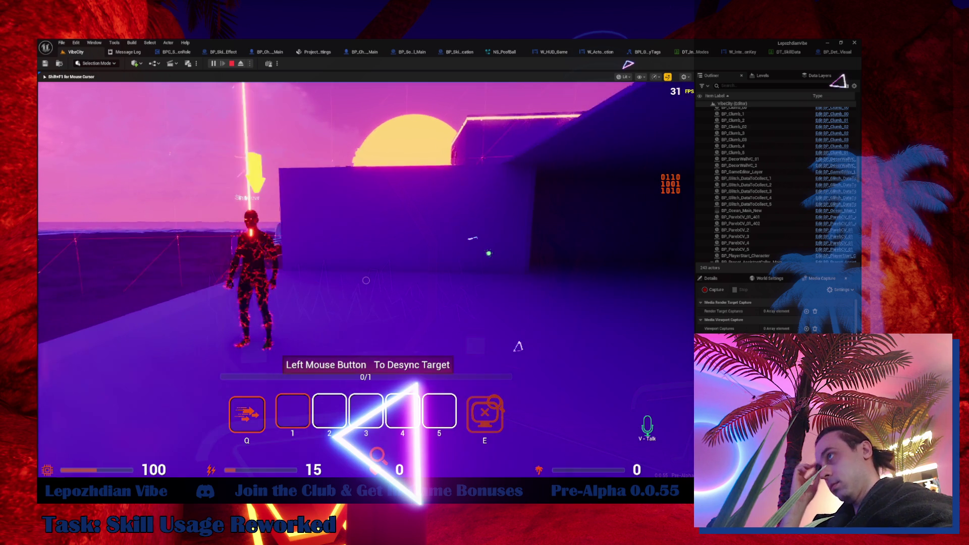
key("w")
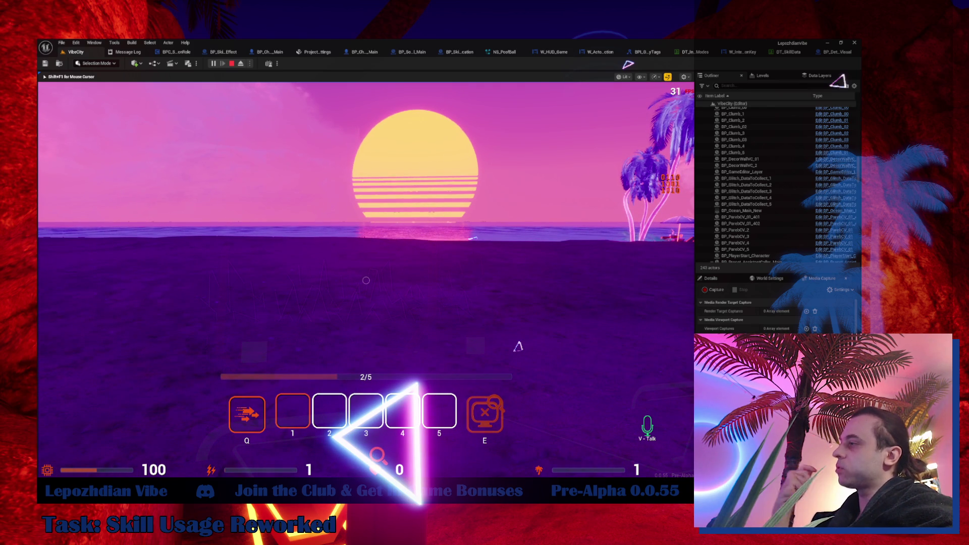
key("Escape")
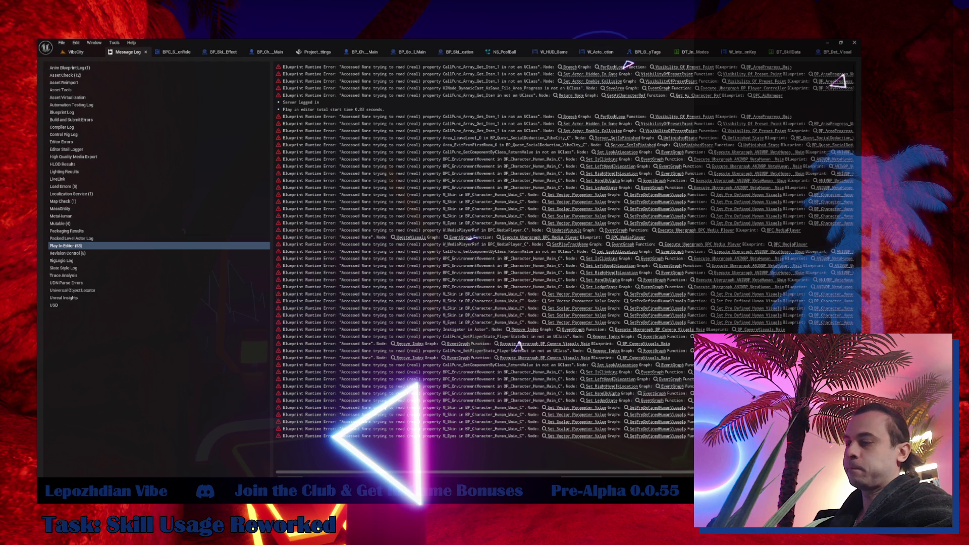
- Return from the Message Log to the VibeCity level editor
left_click(64, 52)
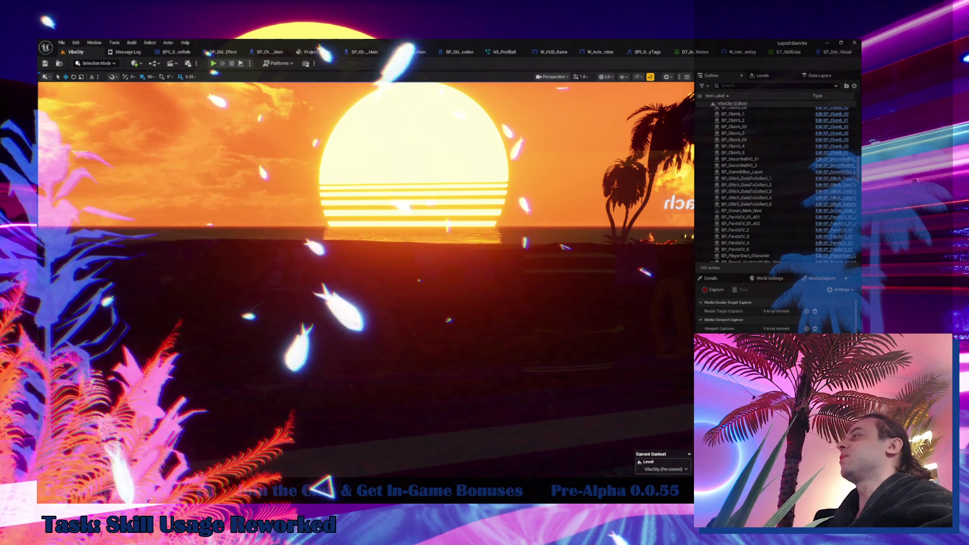
- Inspect the Energy Cost node in the skill base's CheckBeforeUseSkill function
left_click(222, 52)
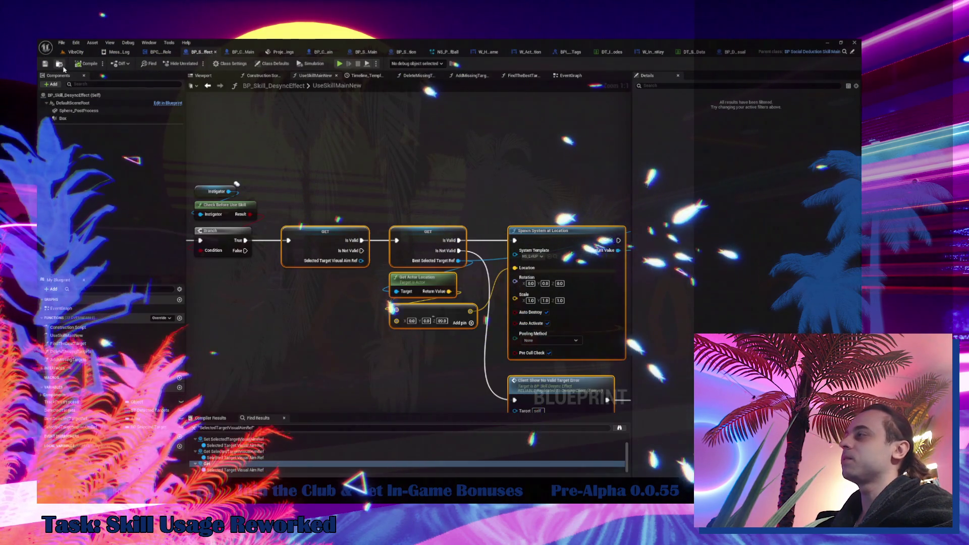
left_click(59, 64)
left_click(77, 383)
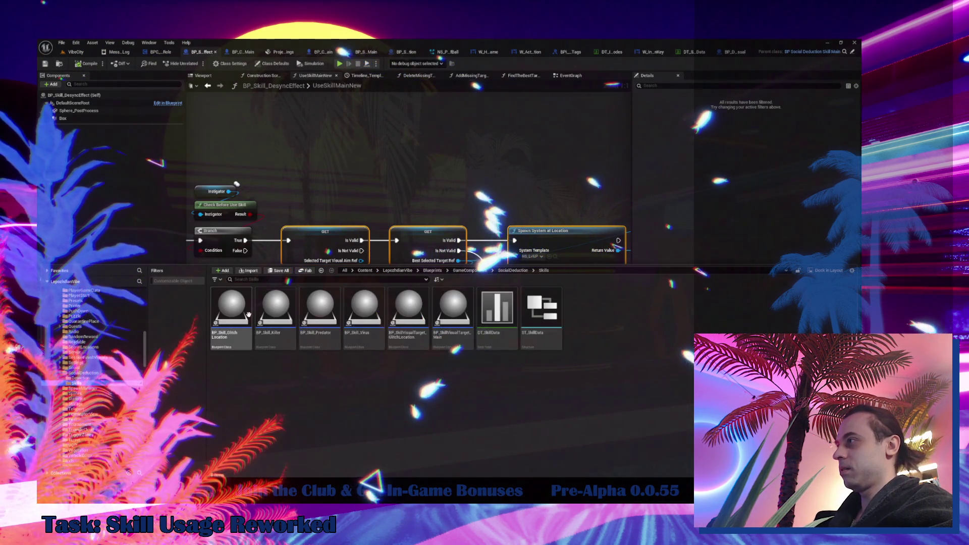
double_click(493, 310)
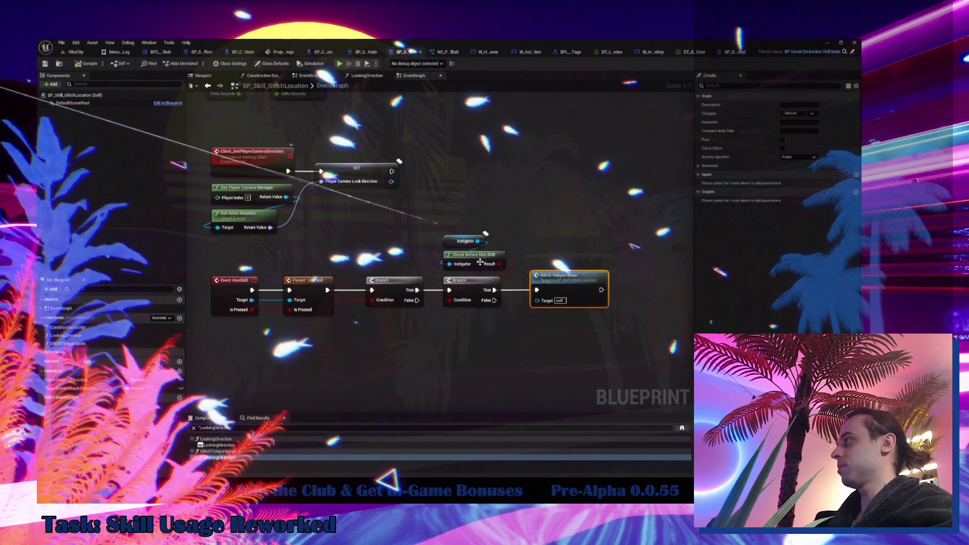
double_click(474, 255)
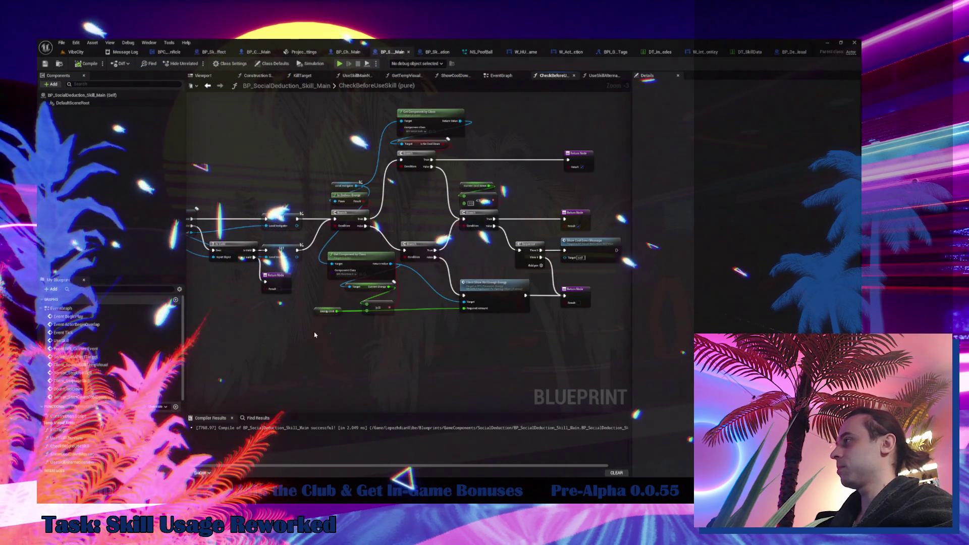
left_click_drag(331, 313, 341, 325)
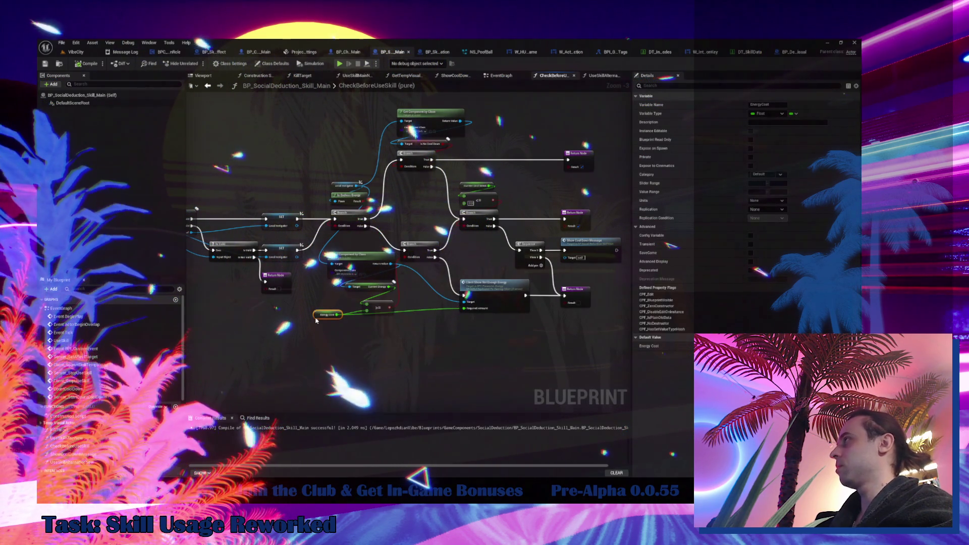
- Review DesyncEffect's trace and spawn nodes, then open BP_Skill_GlitchLocation from the Skills folder
left_click(211, 53)
left_click_drag(303, 253, 556, 262)
mouse_move(429, 253)
left_mouse_down()
mouse_move(177, 248)
mouse_move(626, 232)
left_mouse_up()
left_click(59, 64)
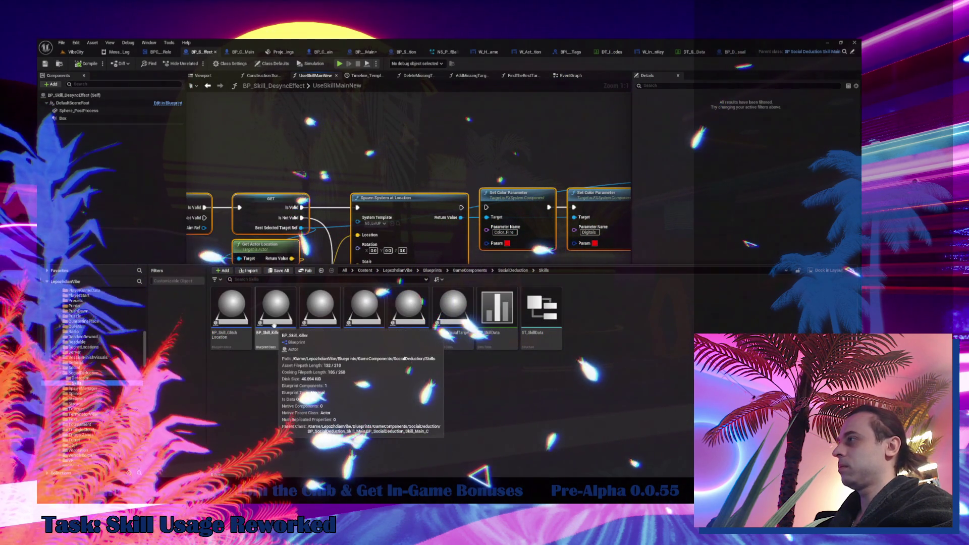
mouse_move(238, 317)
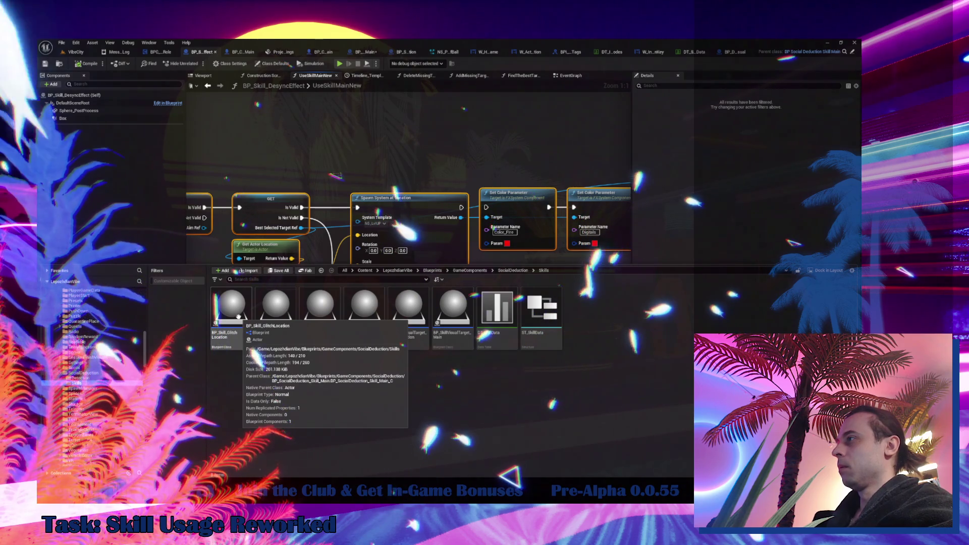
double_click(238, 317)
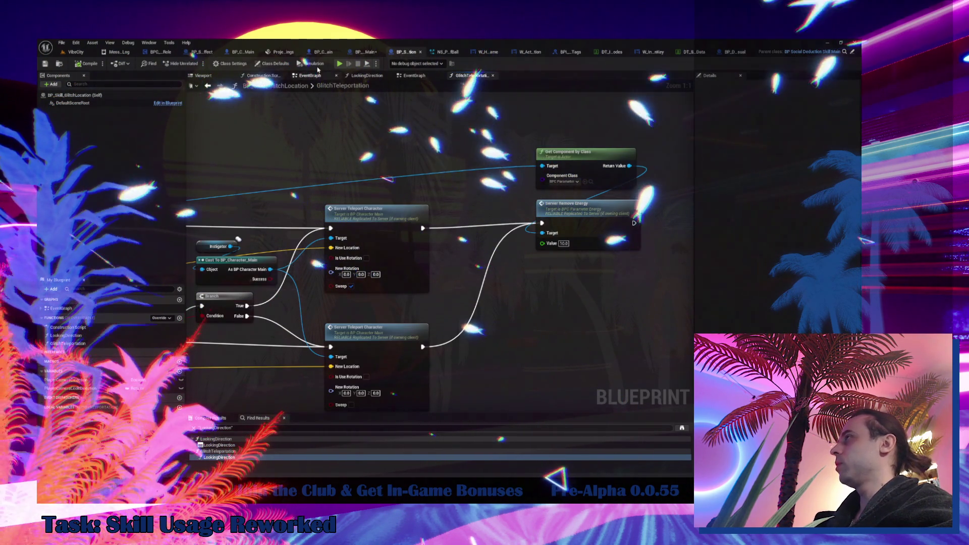
- Replace Server Remove Energy's fixed 10.0 value with an Energy Cost variable getter
left_click(282, 65)
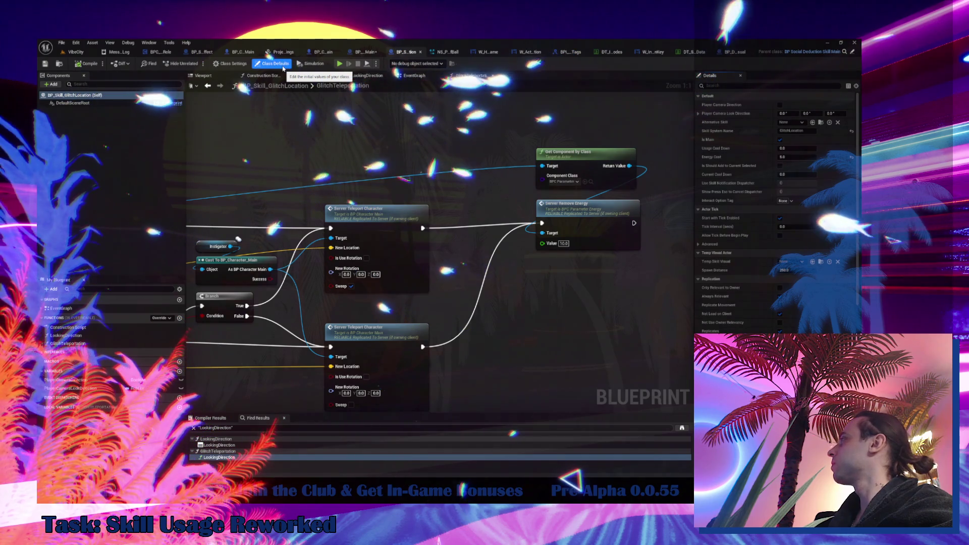
right_click(519, 297)
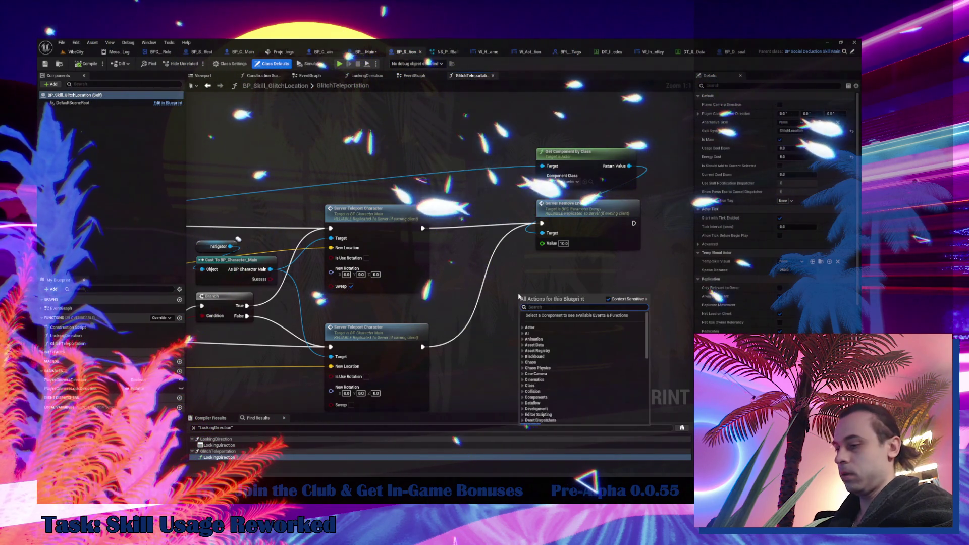
type("get energy")
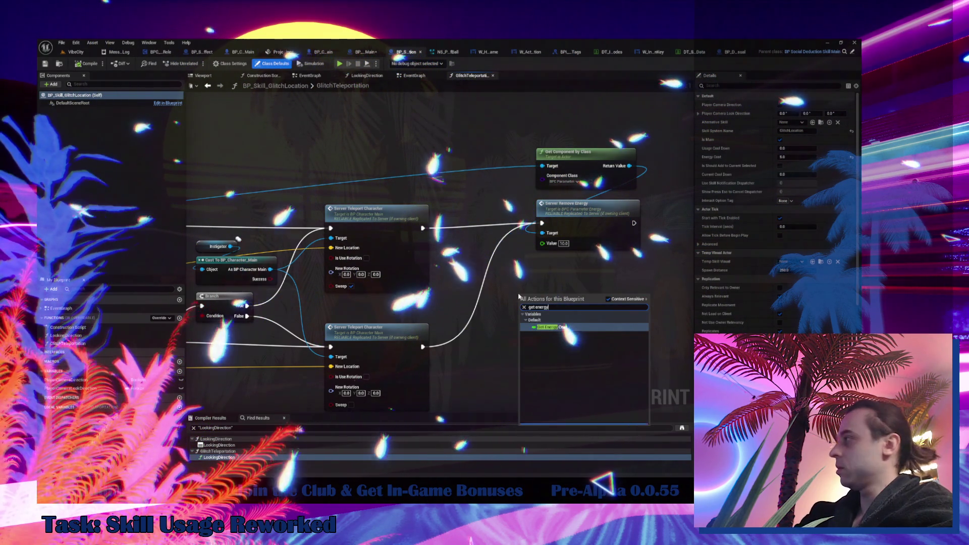
left_click(584, 327)
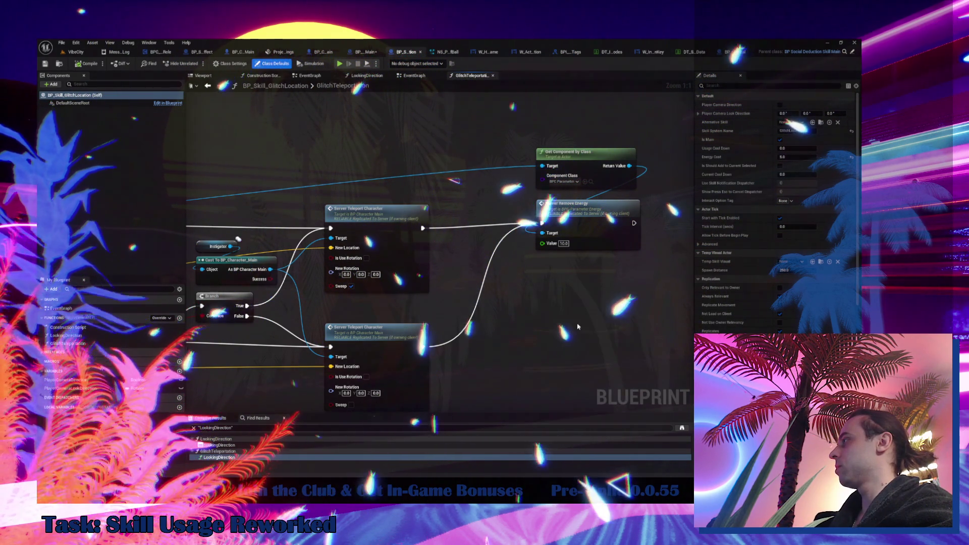
left_click_drag(550, 298, 542, 243)
mouse_move(536, 298)
left_mouse_down()
mouse_move(552, 105)
mouse_move(557, 138)
left_mouse_up()
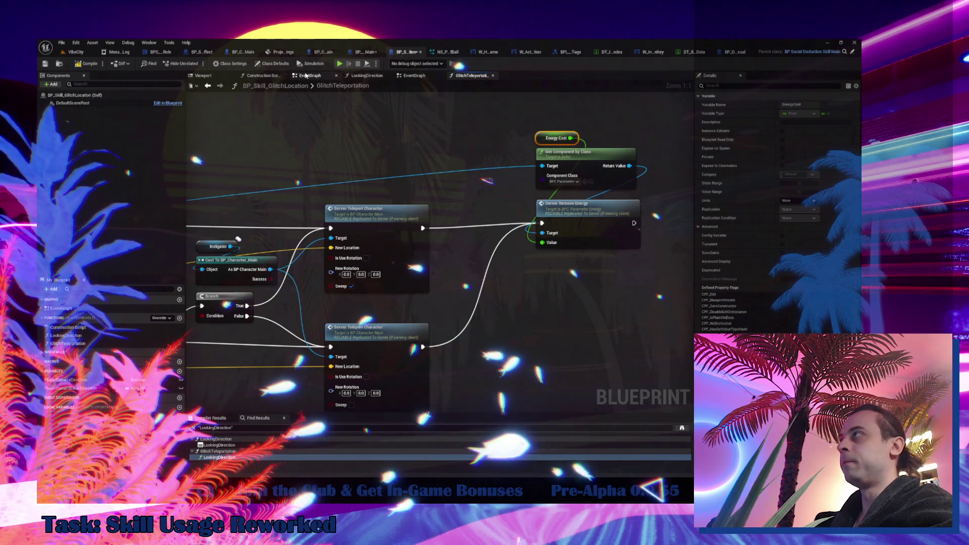
- Compare against the CheckBeforeUseSkill function, then return to VibeCity and open the File menu
left_click(309, 75)
double_click(516, 218)
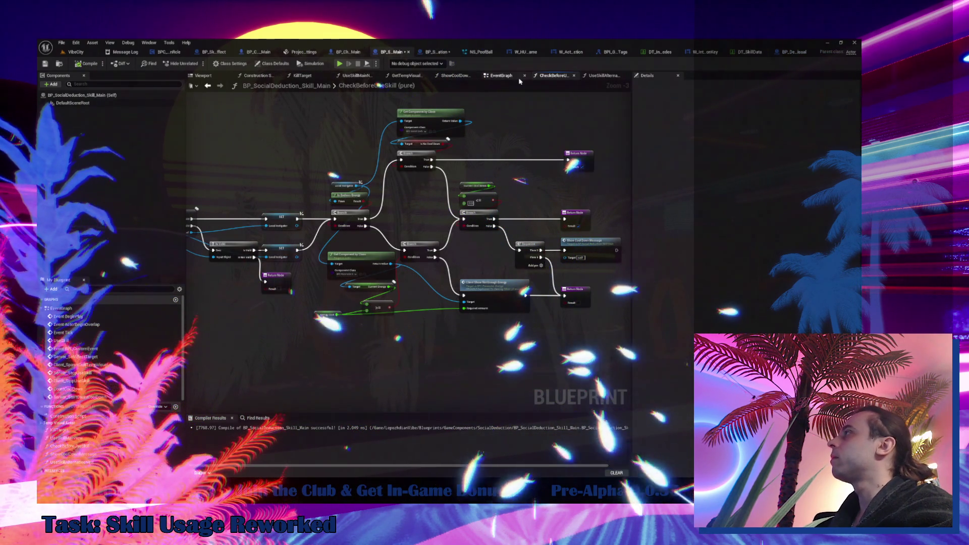
left_click(207, 86)
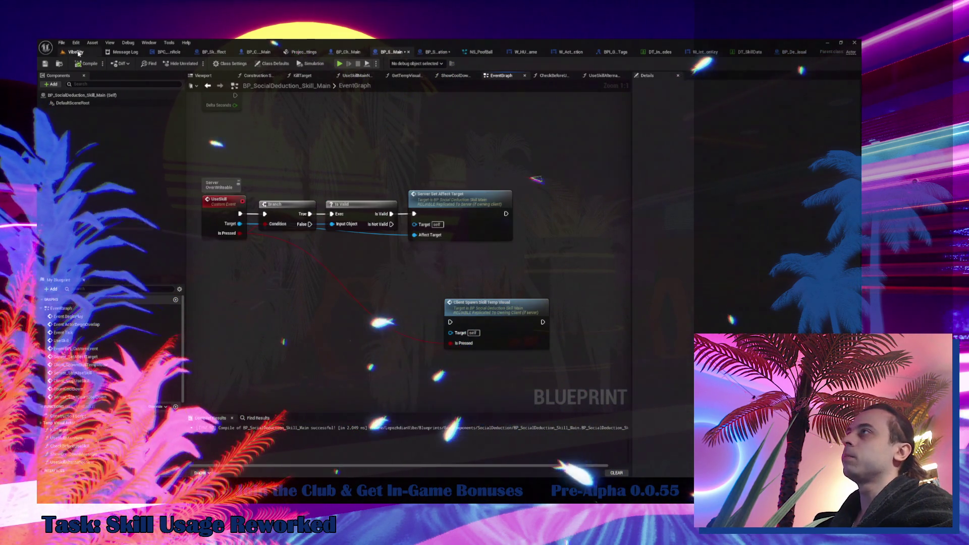
left_click(73, 52)
left_click(61, 43)
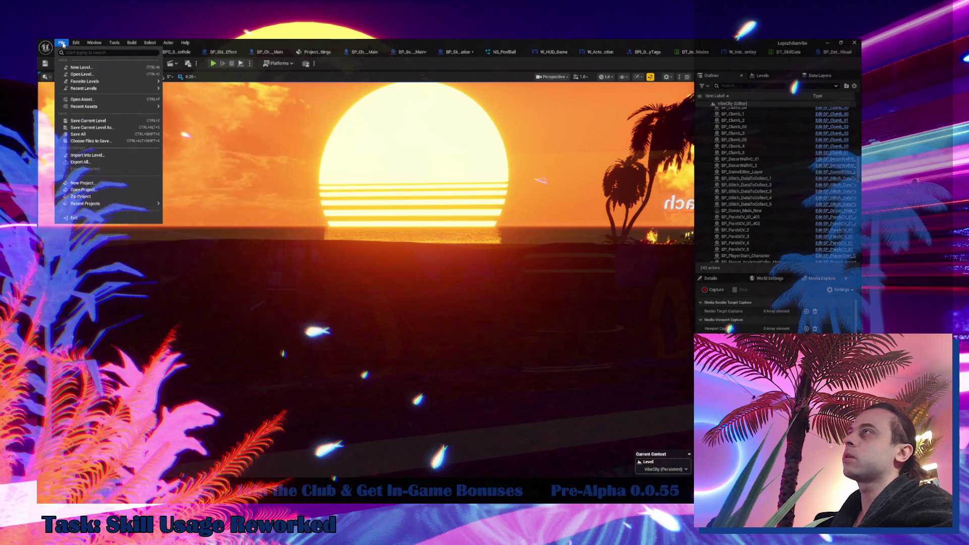
- Save all modified assets and return to the BP_Skill_DesyncEffect graph
left_click(94, 134)
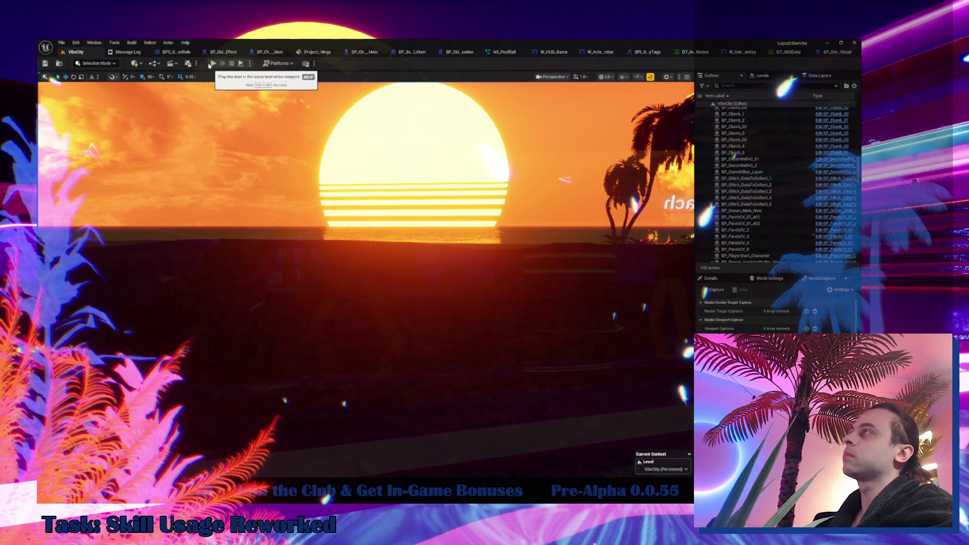
left_click(208, 52)
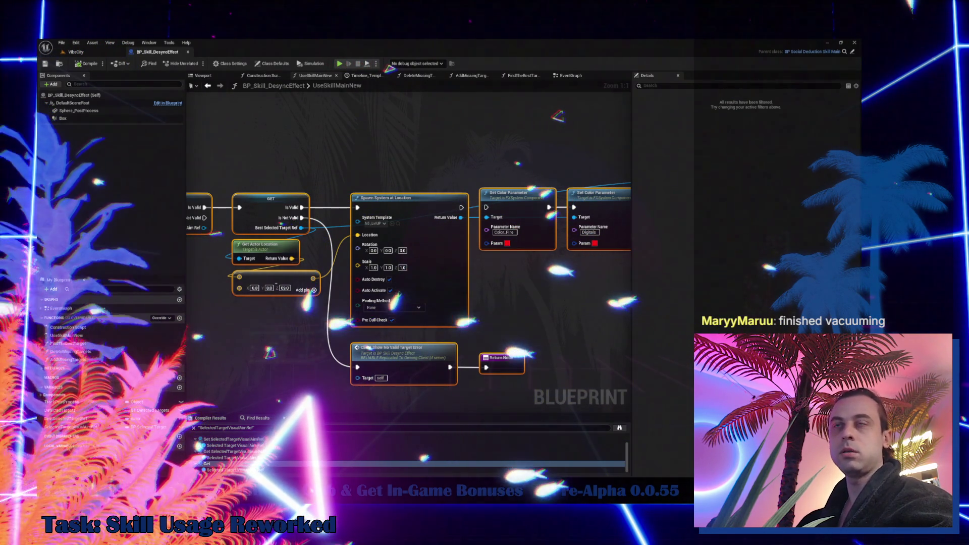
- In UseSkillMainNew, connect Spawn System at Location's exec output to Sphere Trace By Channel's input
mouse_move(278, 359)
left_mouse_down()
mouse_move(399, 358)
mouse_move(36, 362)
mouse_move(355, 335)
mouse_move(116, 350)
left_mouse_up()
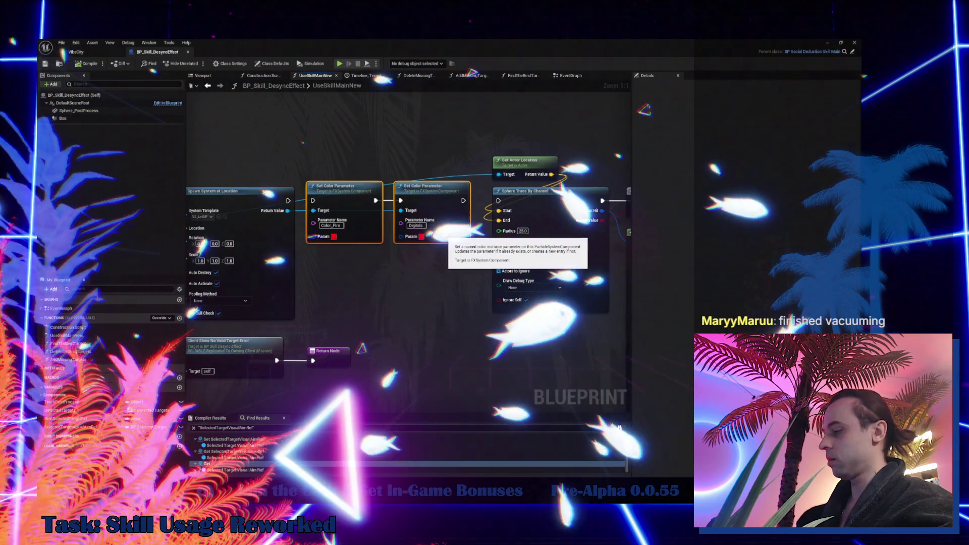
scroll(445, 236, "down", 3)
left_click_drag(460, 226, 132, 242)
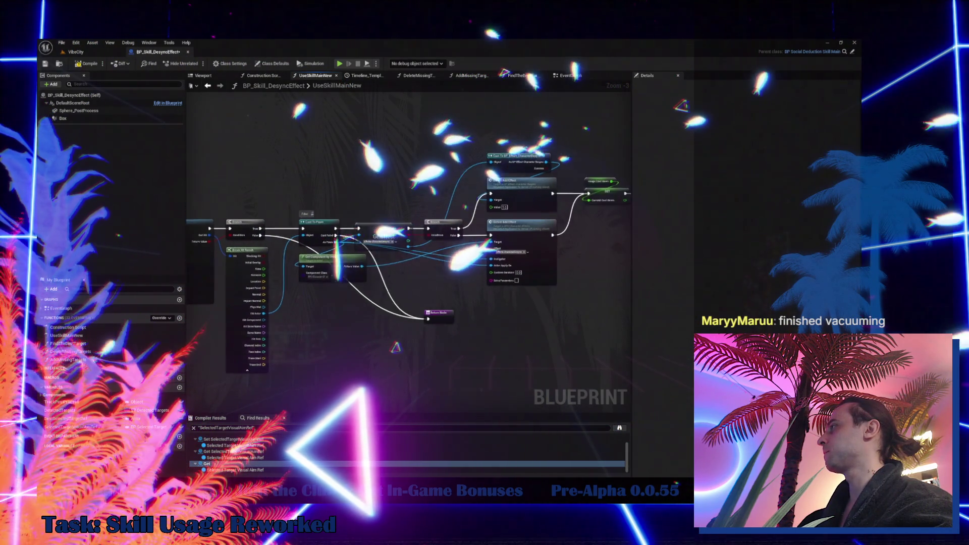
left_click_drag(353, 303, 280, 307)
mouse_move(202, 237)
left_mouse_down()
mouse_move(351, 204)
mouse_move(53, 225)
left_mouse_up()
left_click_drag(353, 202, 275, 221)
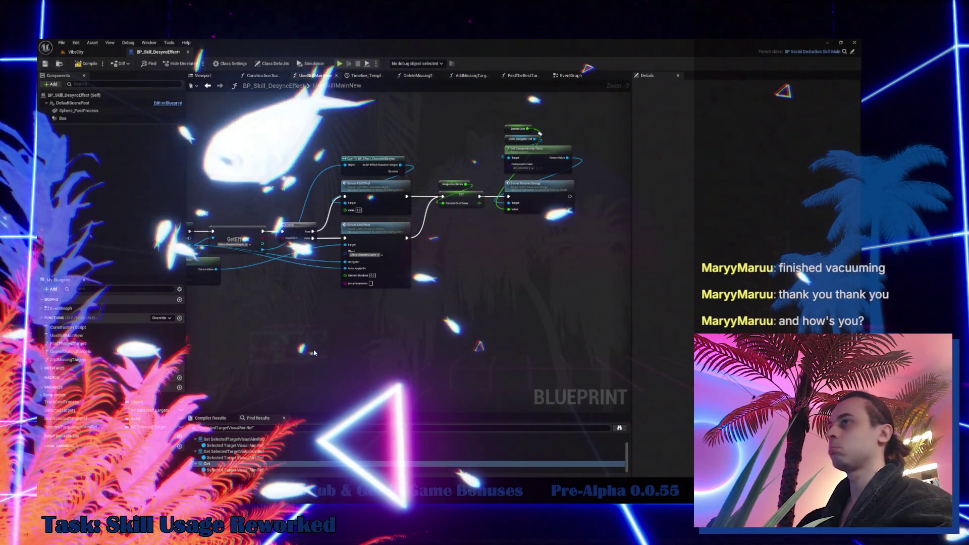
mouse_move(330, 322)
left_mouse_down()
mouse_move(421, 307)
mouse_move(622, 300)
left_mouse_up()
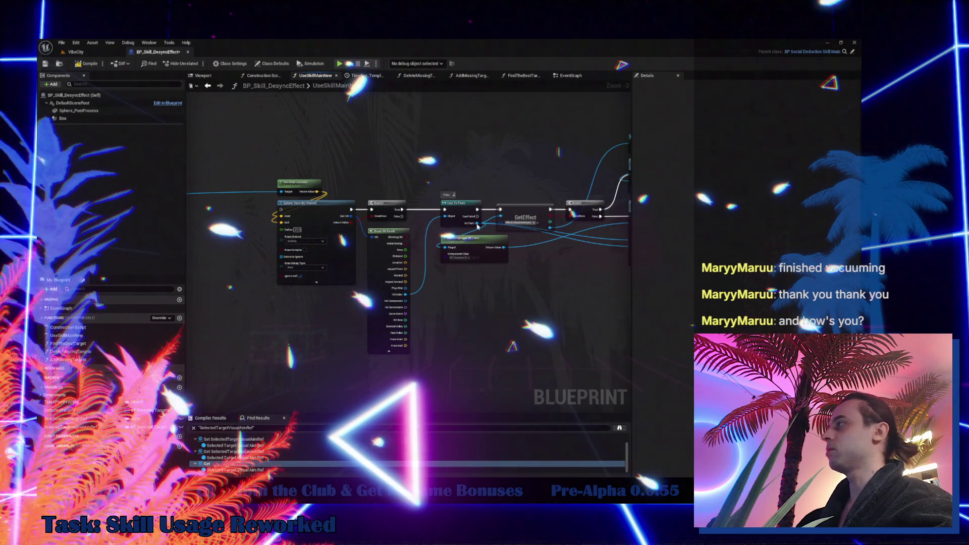
left_click_drag(283, 252, 427, 245)
left_click_drag(283, 202, 427, 202)
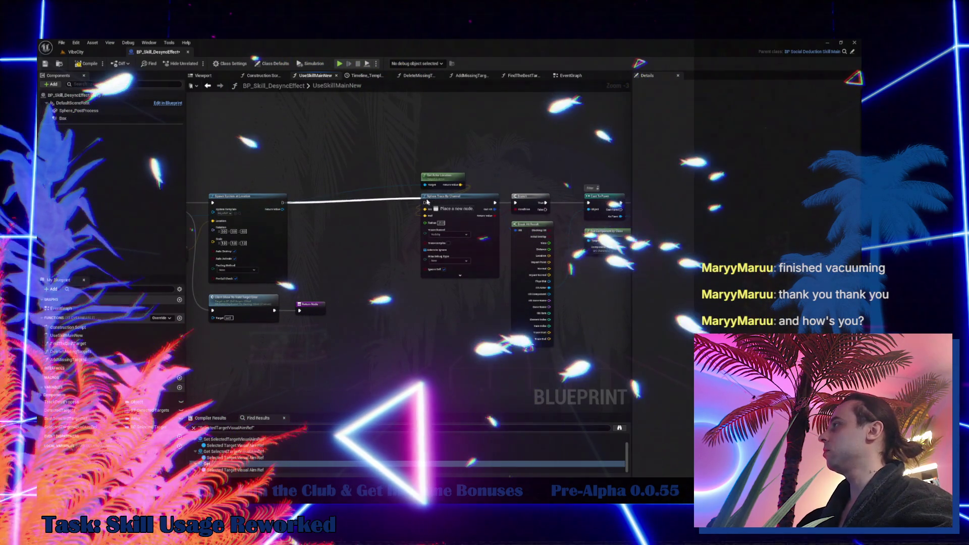
left_click(444, 232)
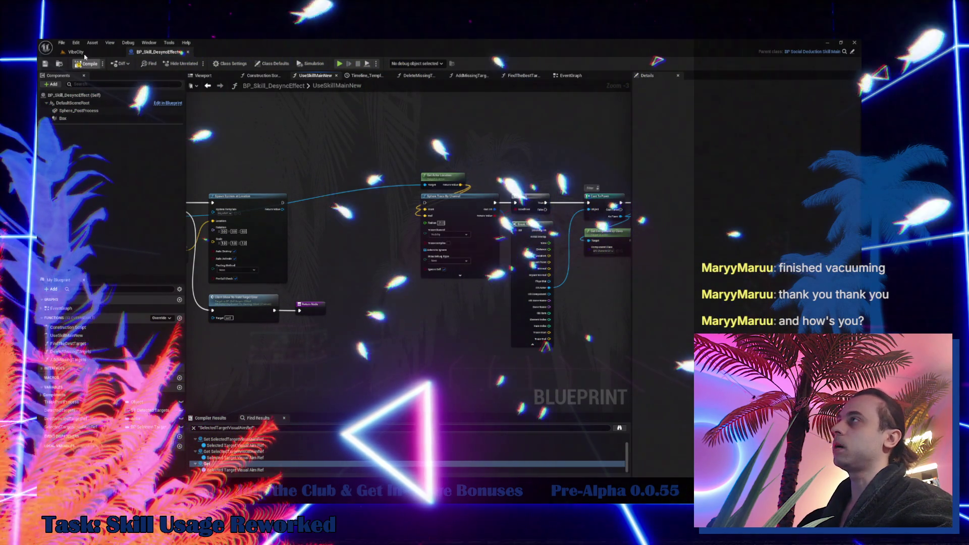
- From the VibeCity level, run File > Save All and start Play In Editor
left_click(77, 52)
left_click(61, 43)
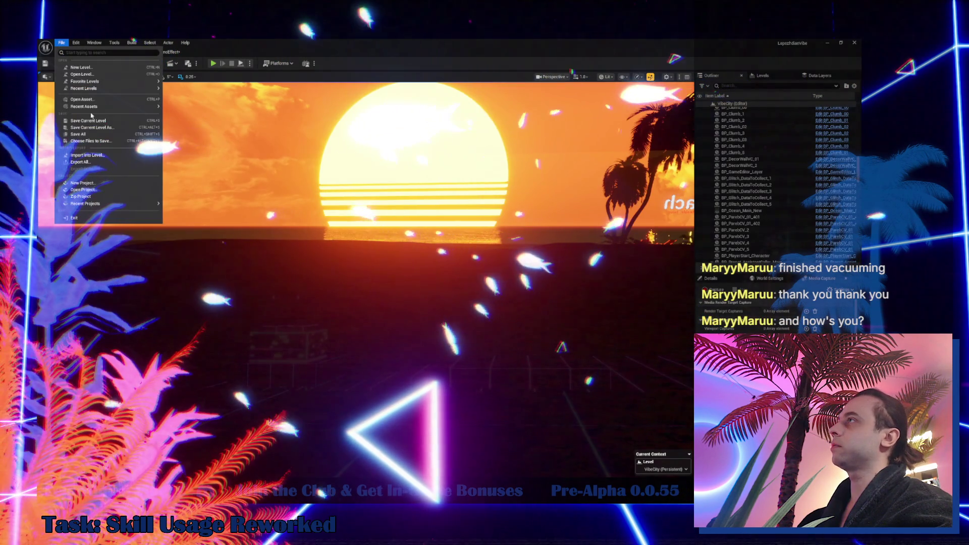
left_click(103, 132)
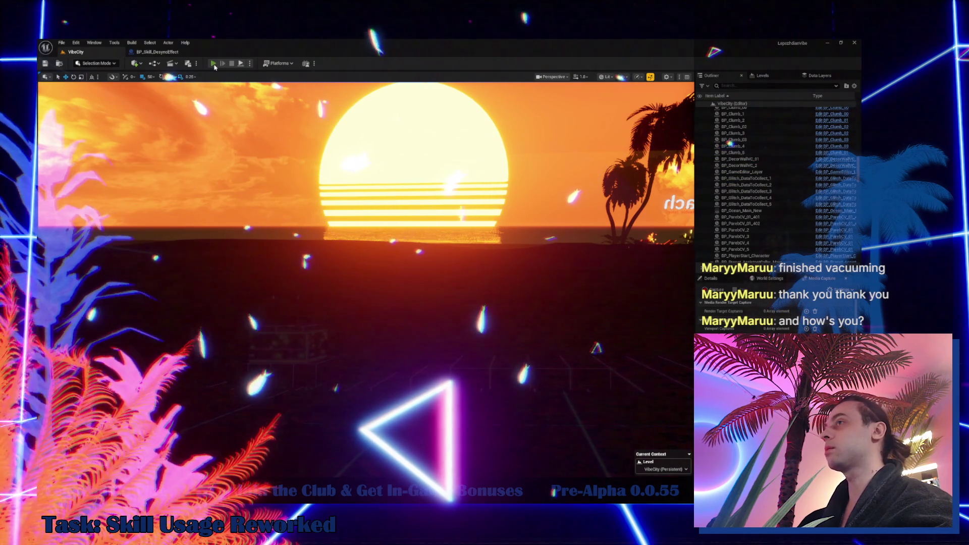
left_click(213, 64)
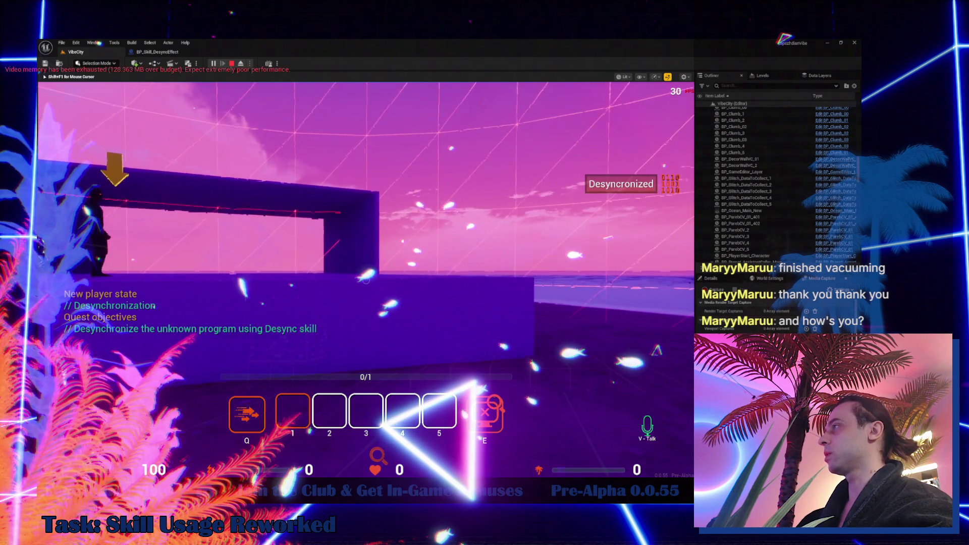
- Move the character onto the seaside platform, aim at a target, and fire the Desync skill twice
key("e")
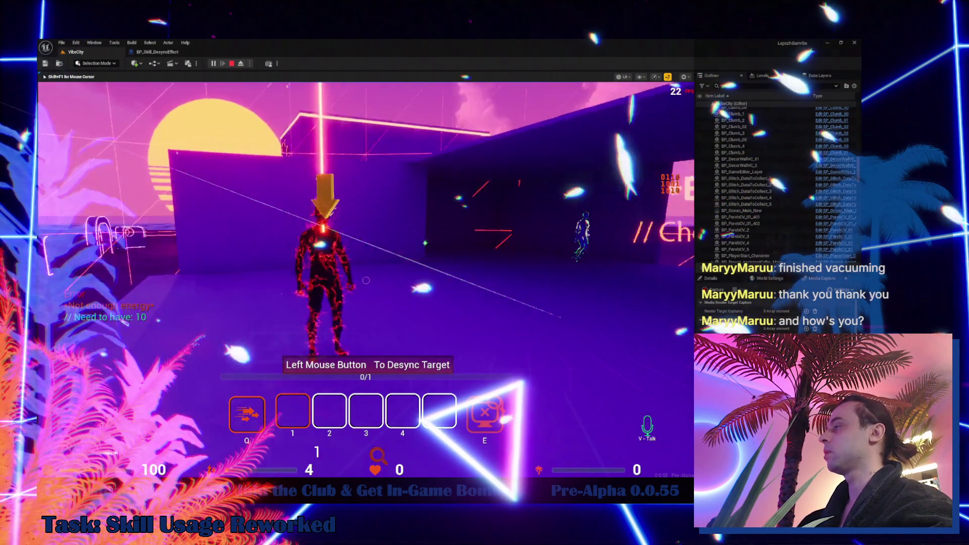
key("q")
key("q")
key("q")
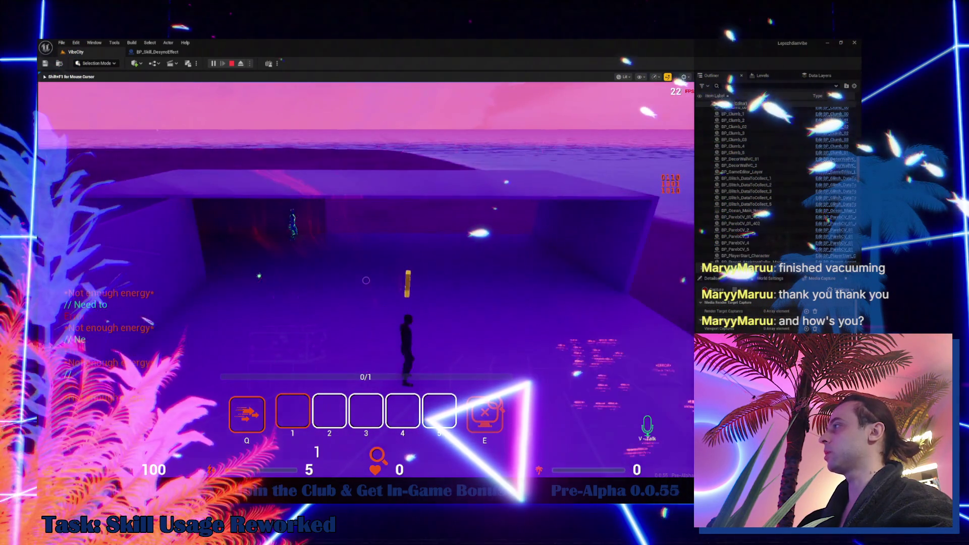
key("q")
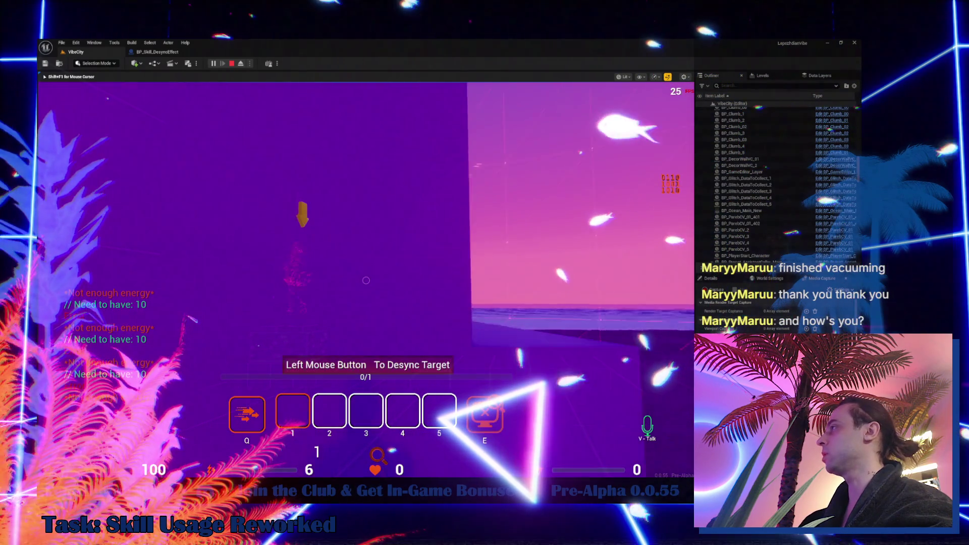
key("q")
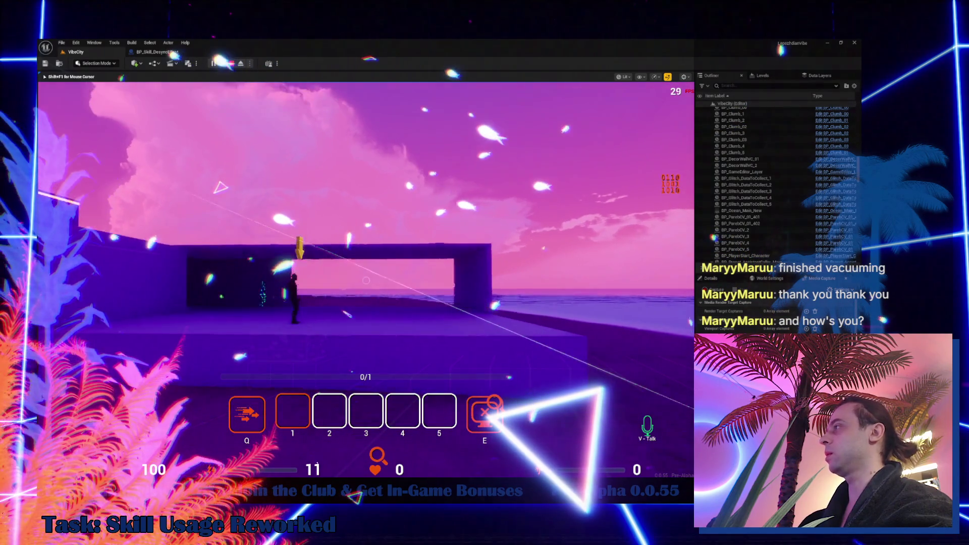
left_click(366, 281)
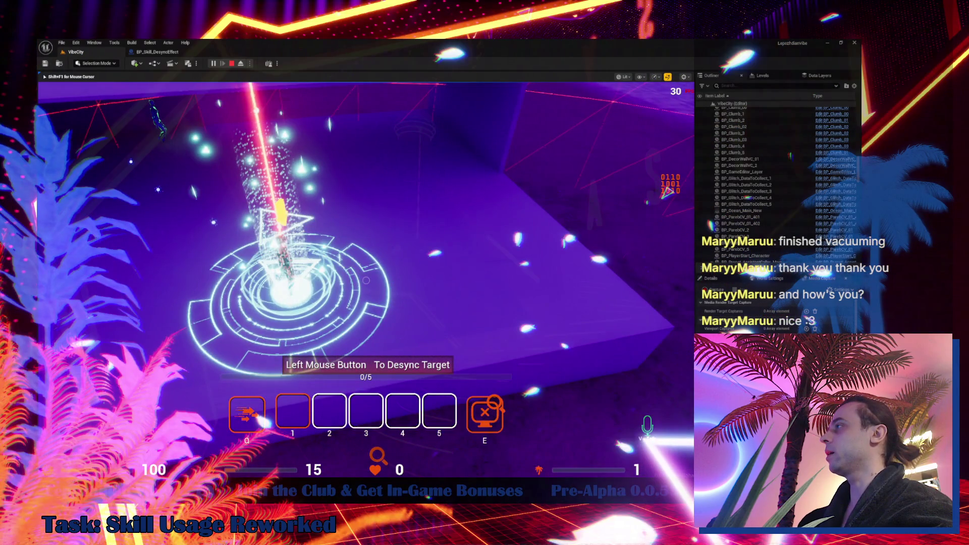
left_click(366, 280)
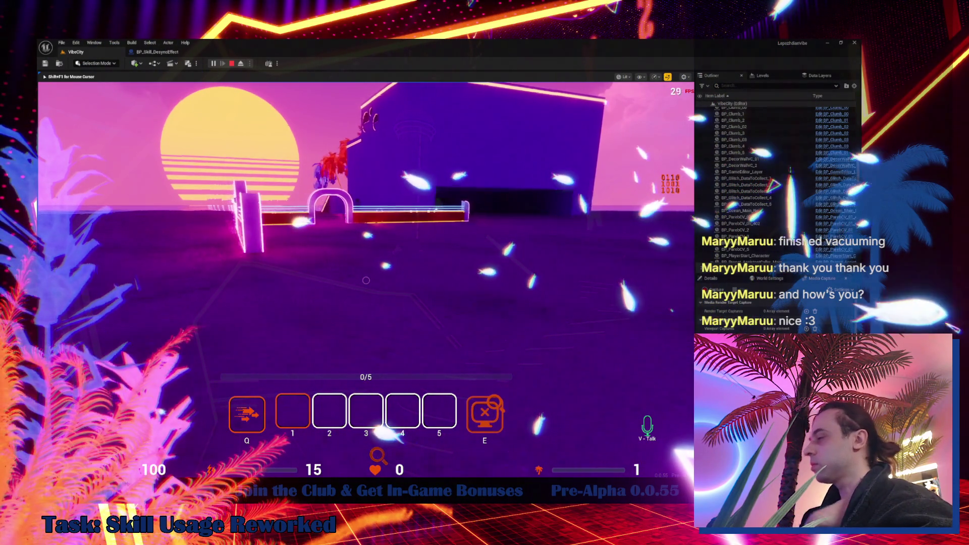
- Walk the character through the neon arch toward the palms and umbrella
key("w")
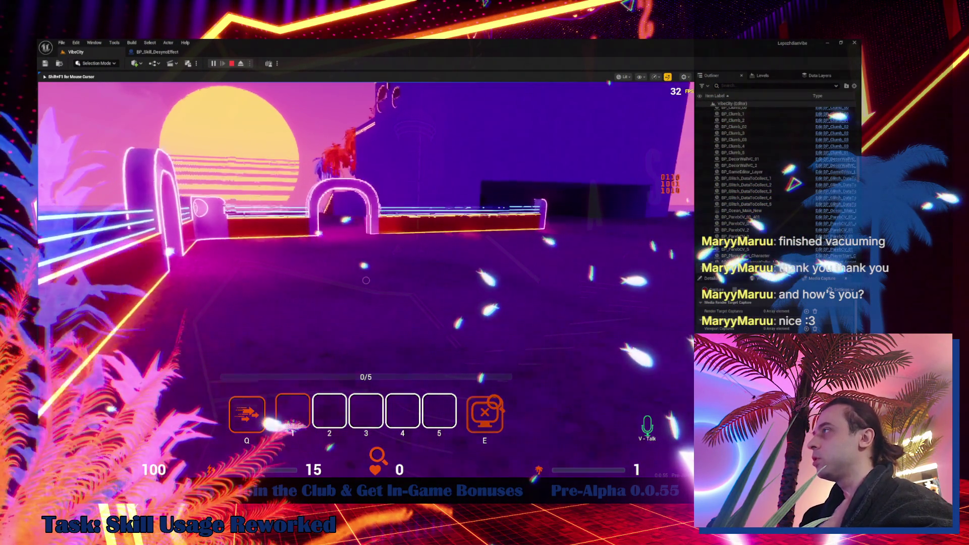
key("w")
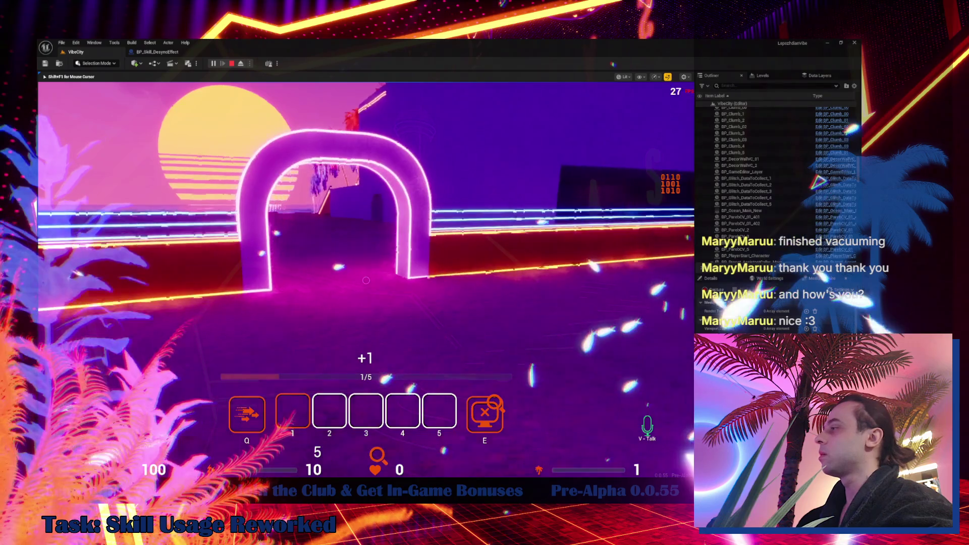
key("w")
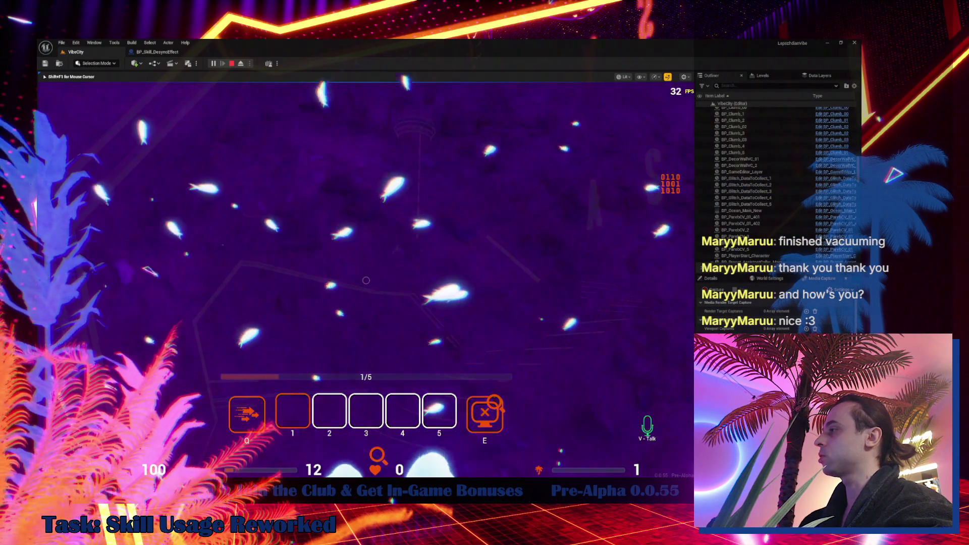
key("w")
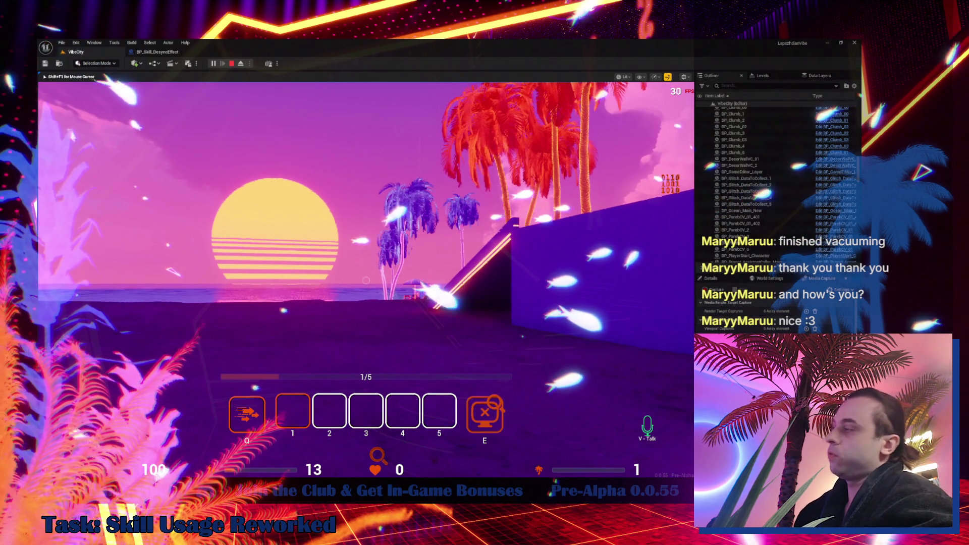
key("w")
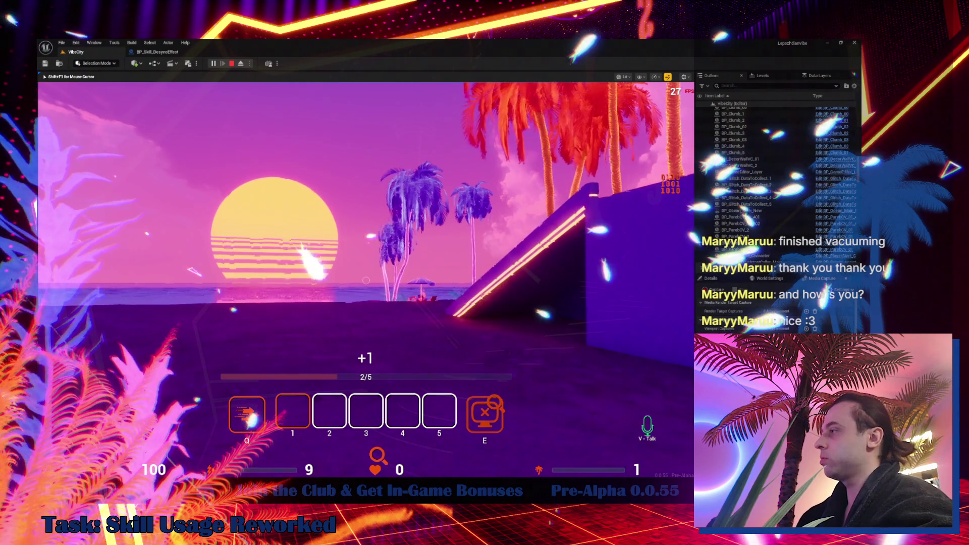
key("w")
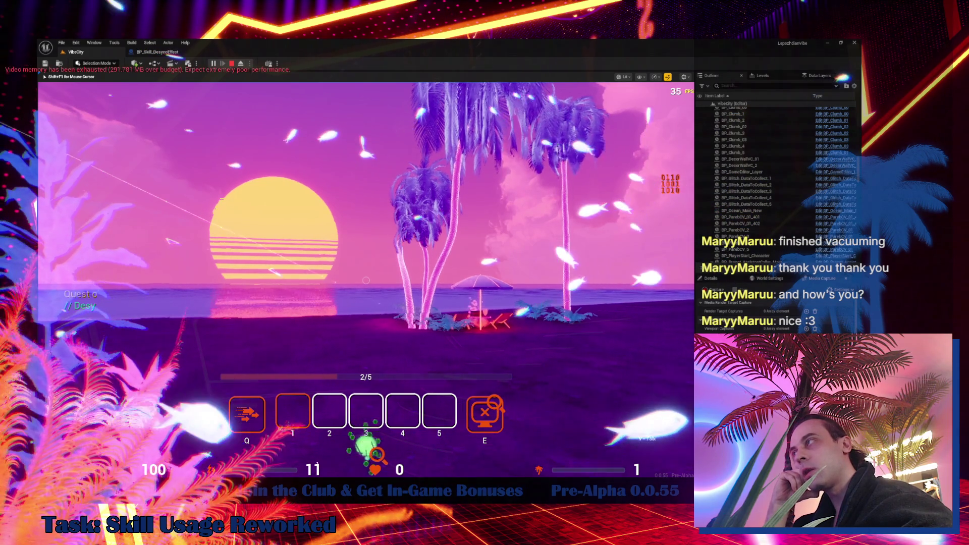
key("a")
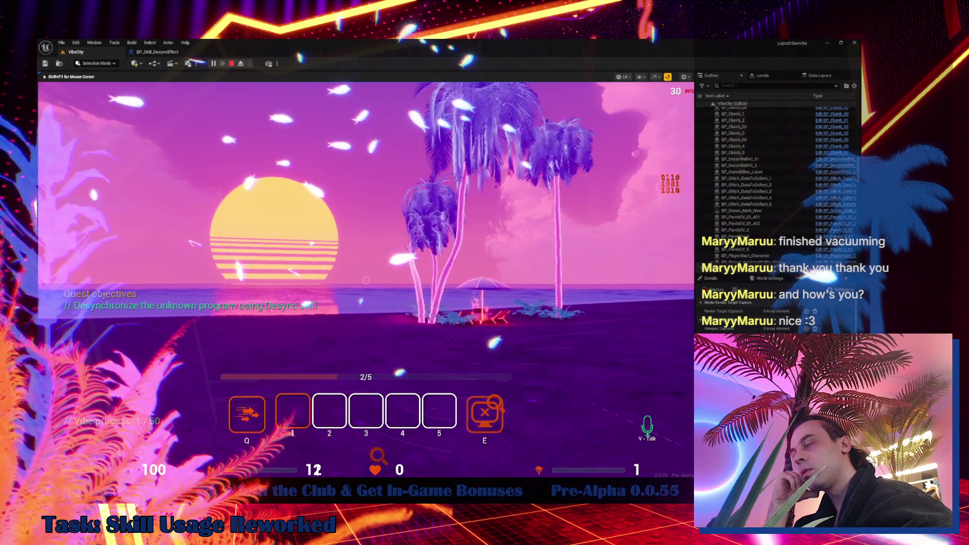
key("a")
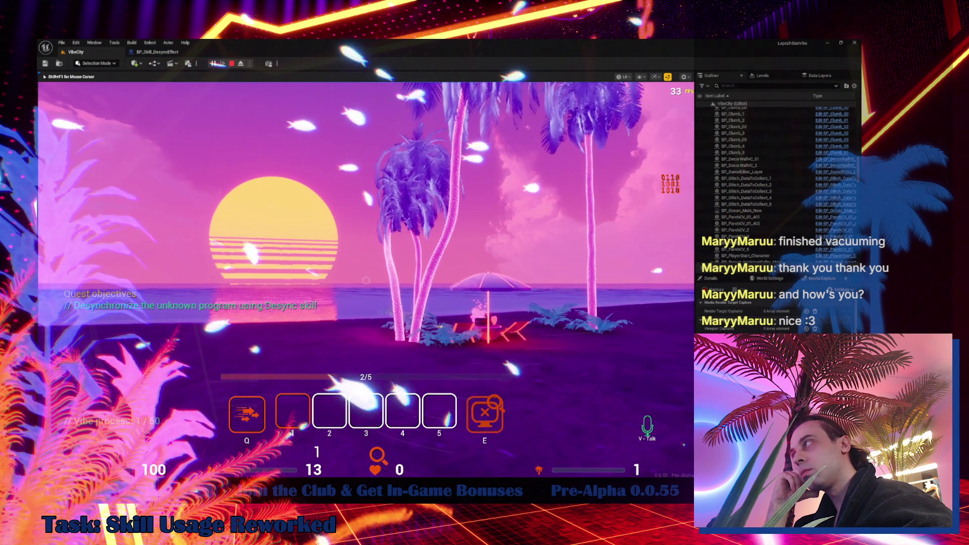
- Walk into the Beach zone, back toward the umbrella, then past the staircase through the platform arch
key("w")
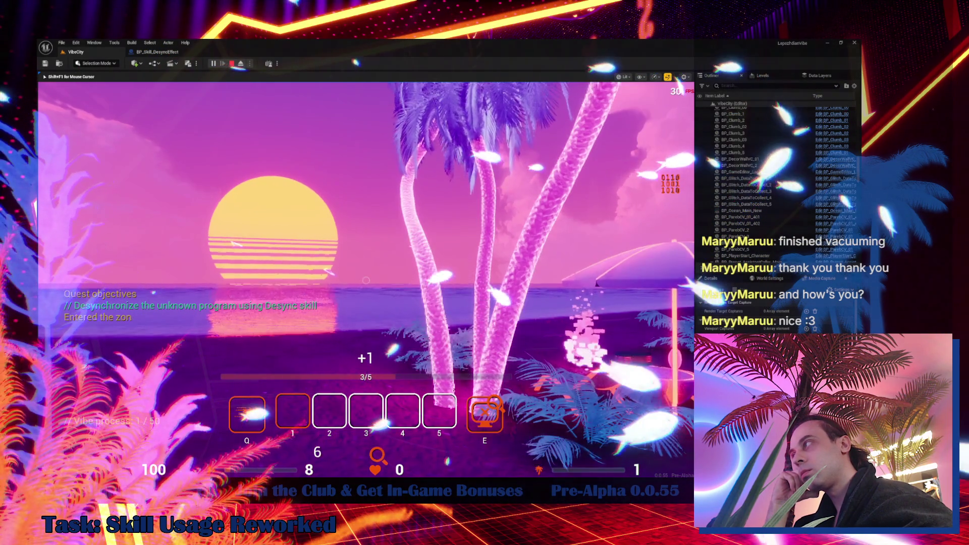
key("w")
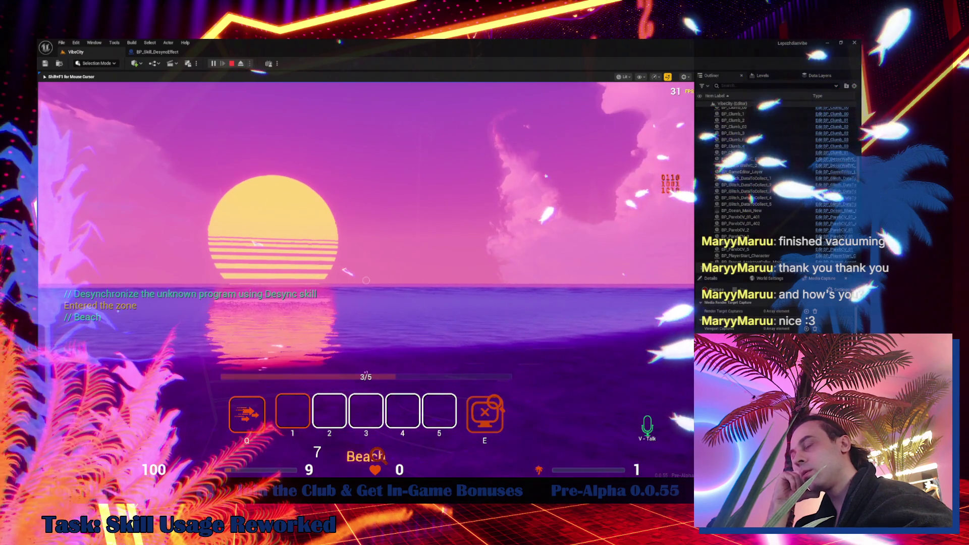
key("s")
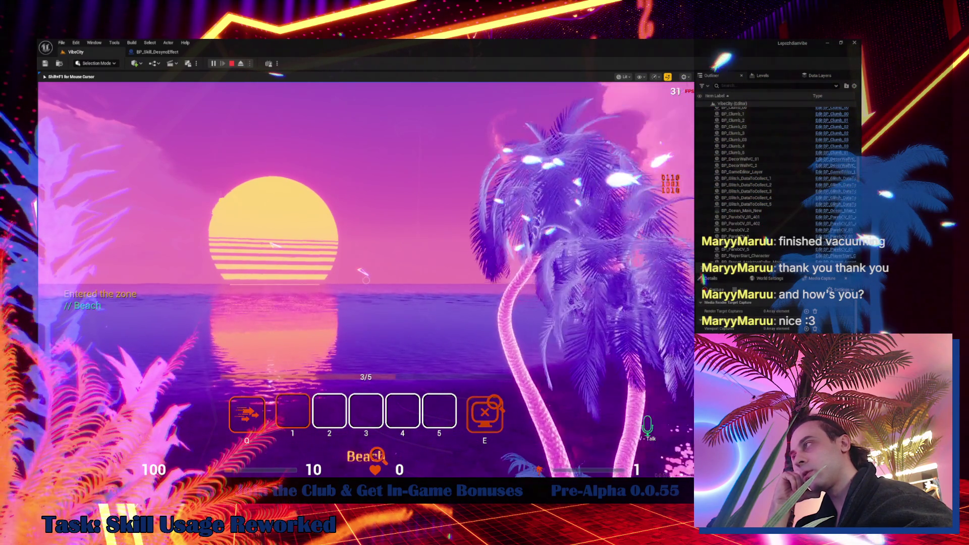
key("s")
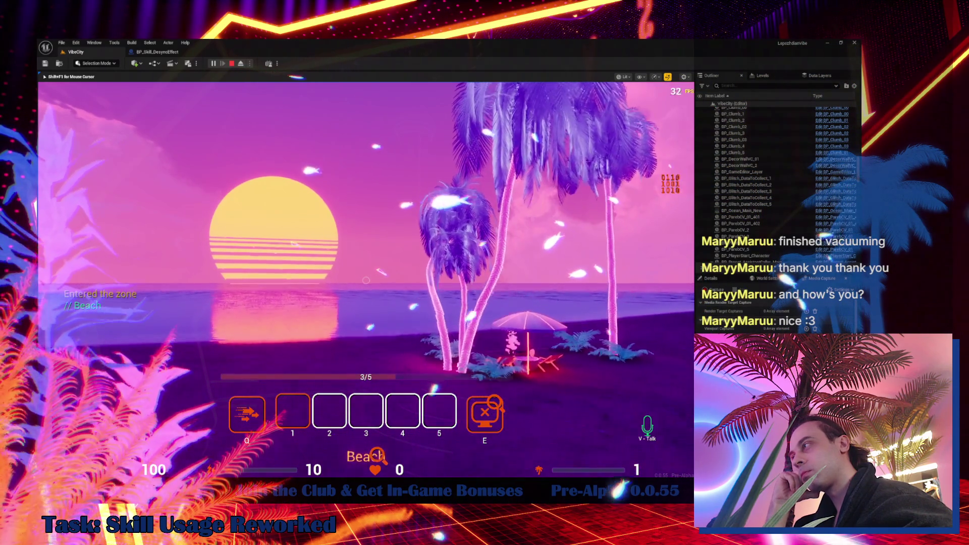
key("w")
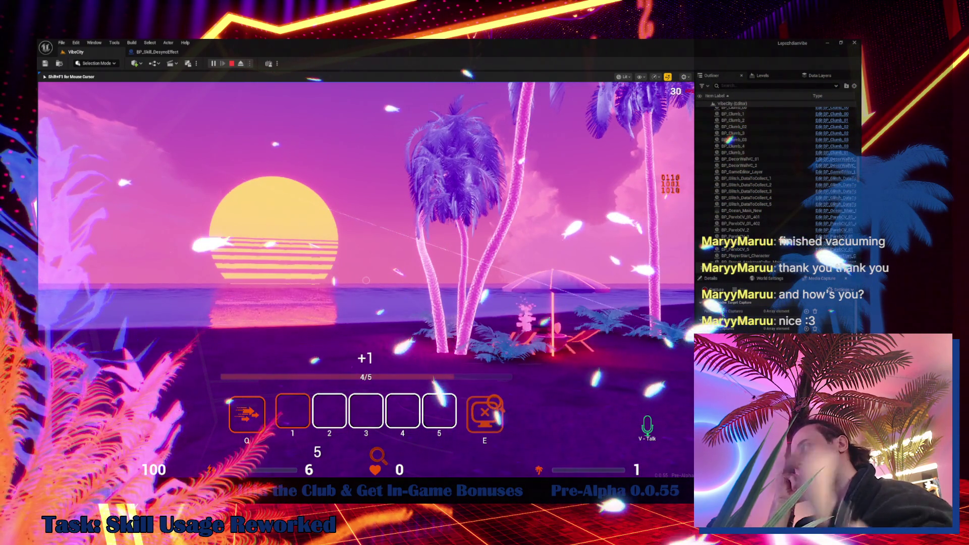
key("w")
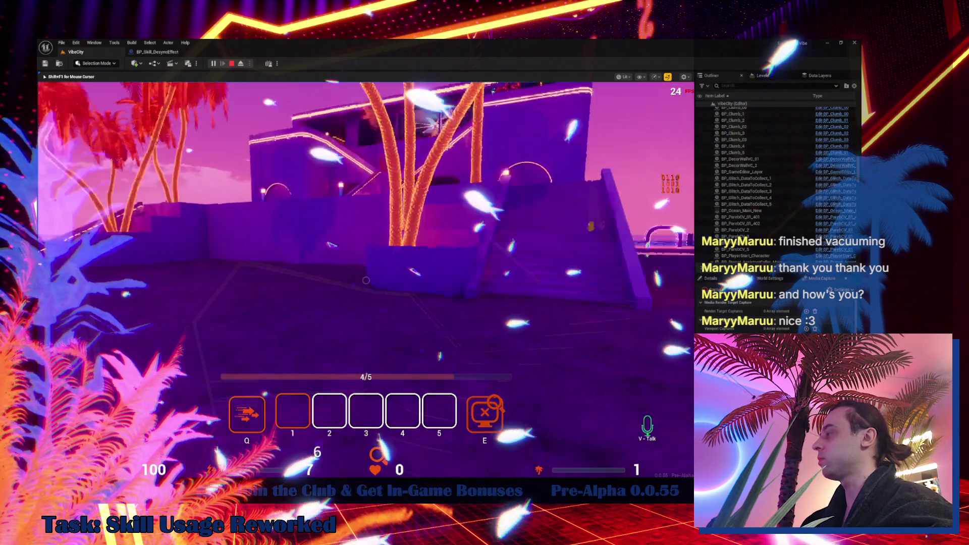
key("w")
key("w")
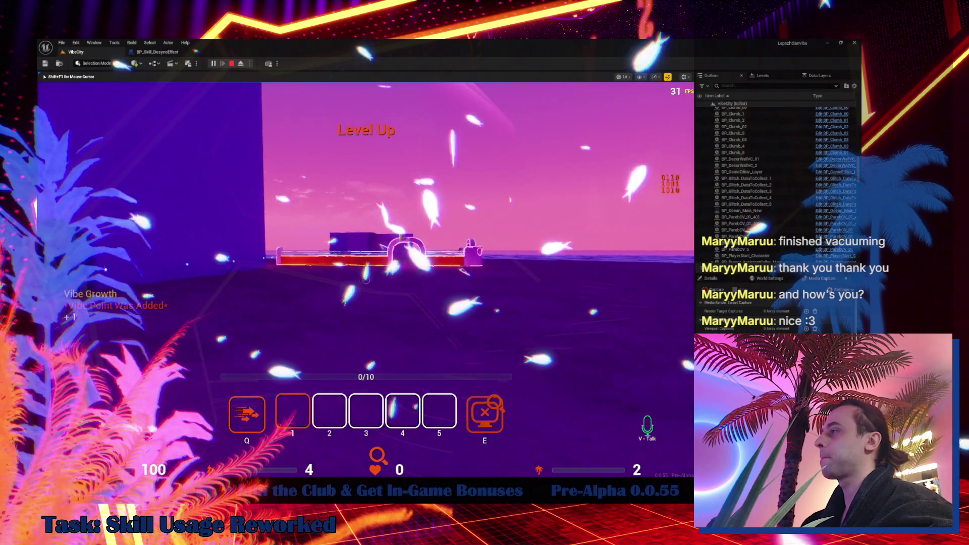
key("w")
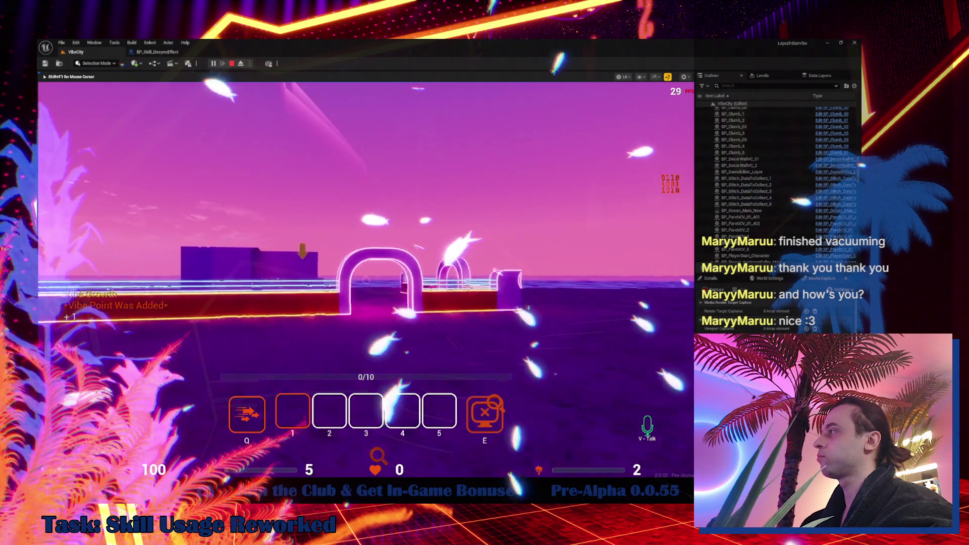
key("w")
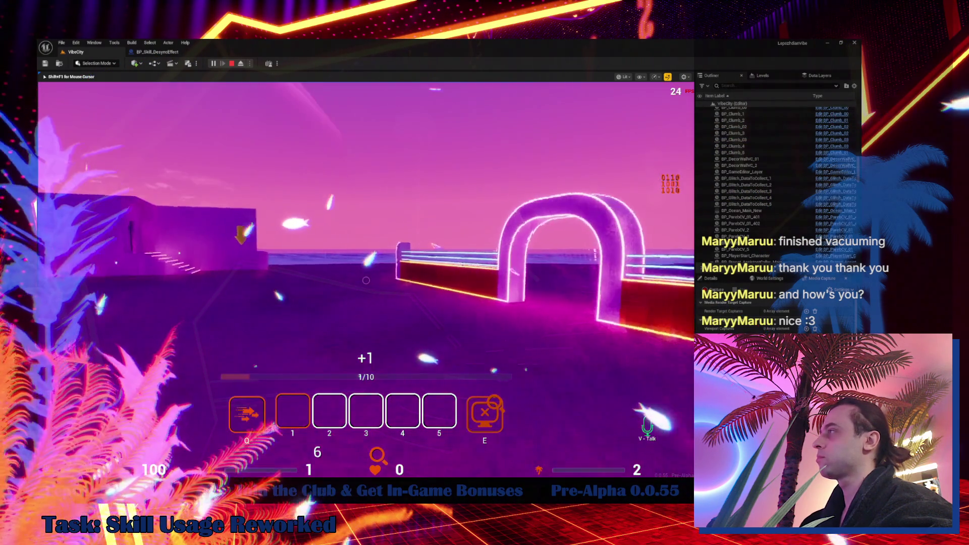
- Walk forward and desync onto the marked red target characters one after another
key("w")
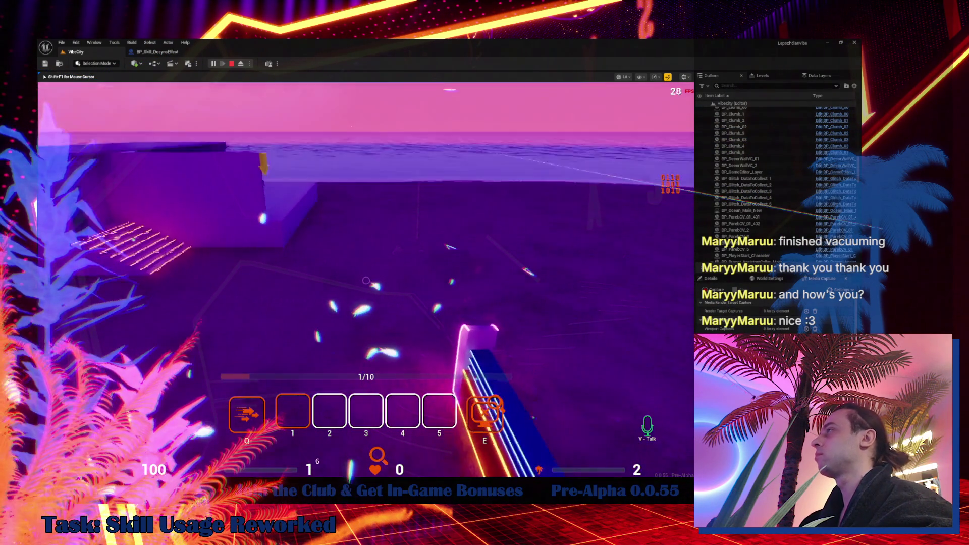
mouse_move(366, 280)
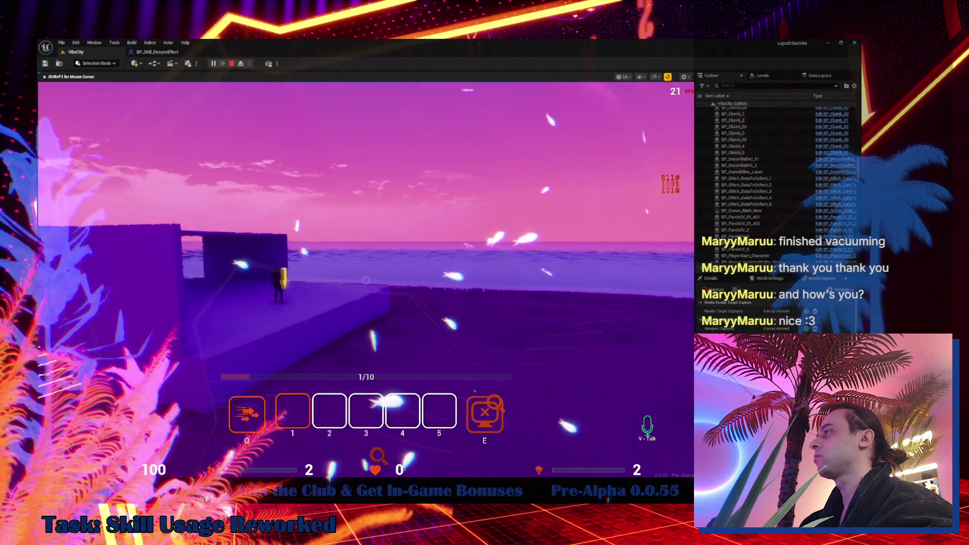
key("w")
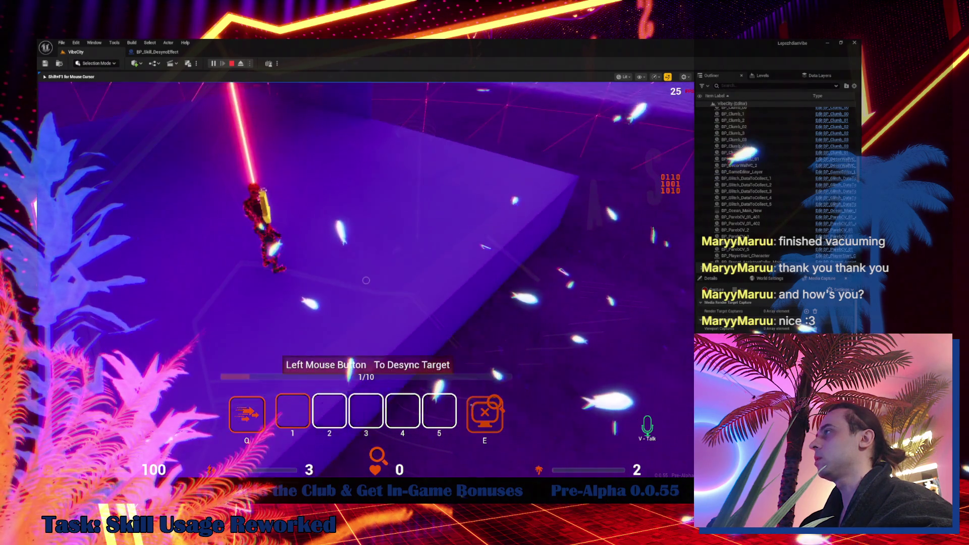
left_click(366, 280)
mouse_move(366, 281)
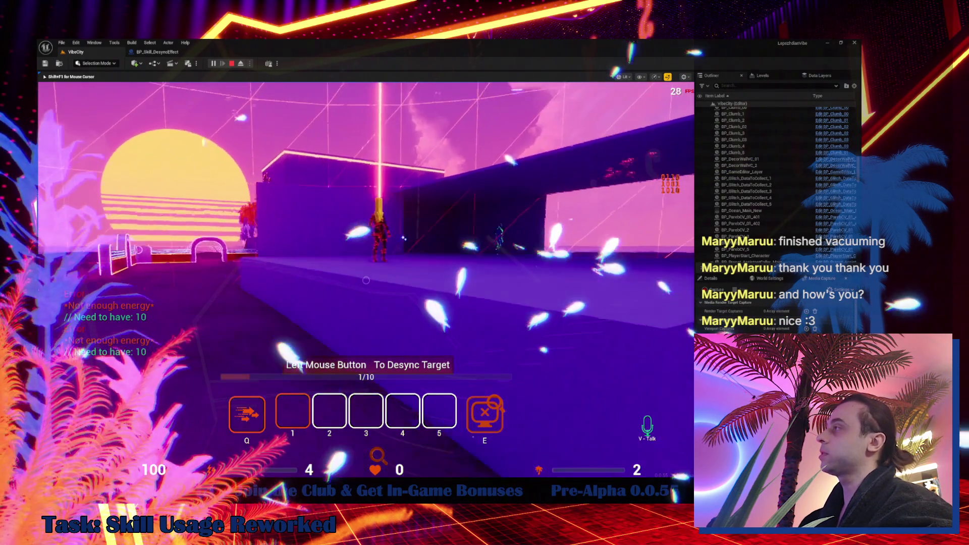
left_click(366, 280)
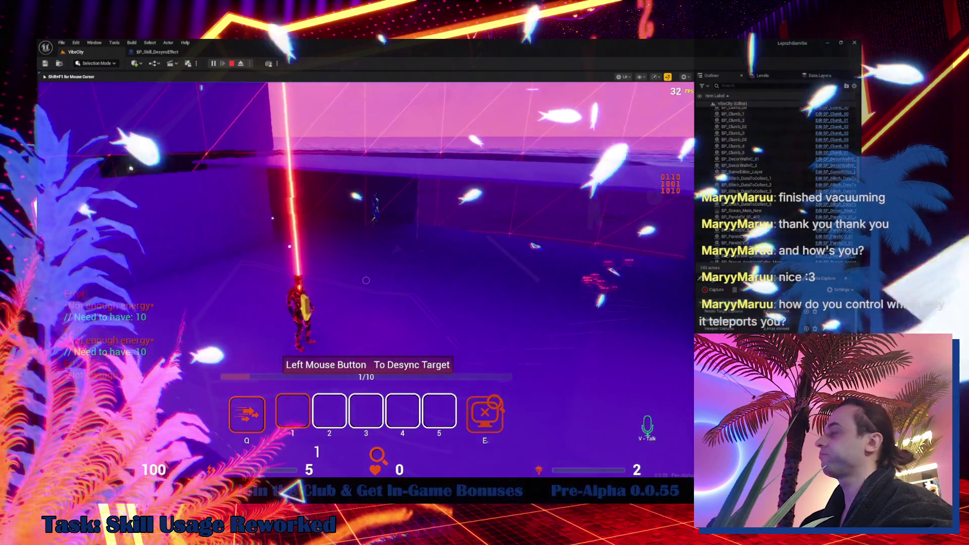
mouse_move(366, 280)
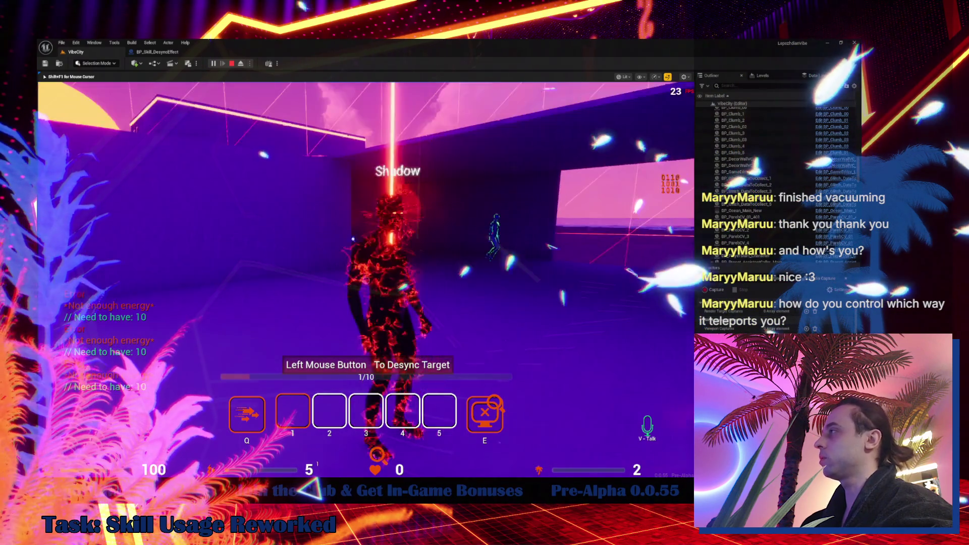
left_click(367, 280)
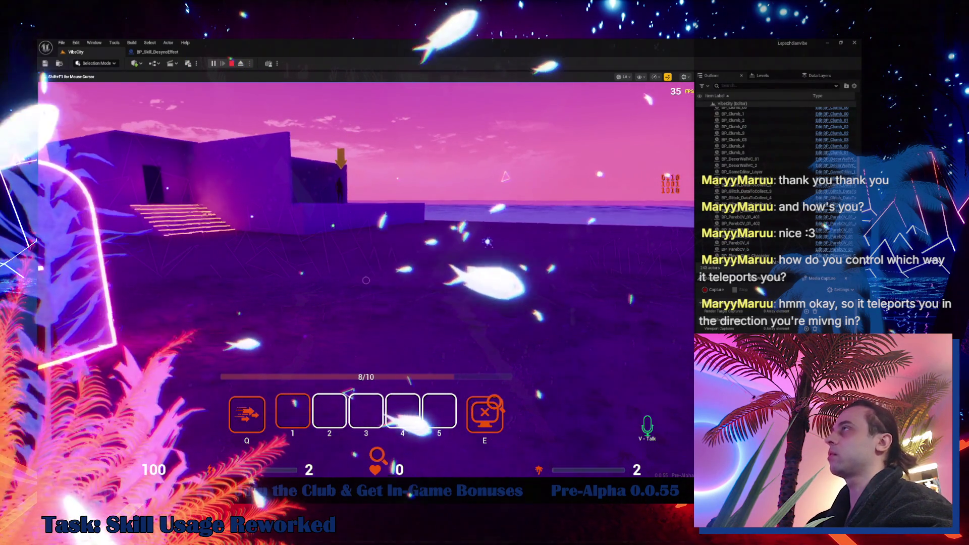
- Stop the play session and open BP_Skill_GlitchLocation from the Content Browser's Skills folder
key("Escape")
left_click(160, 52)
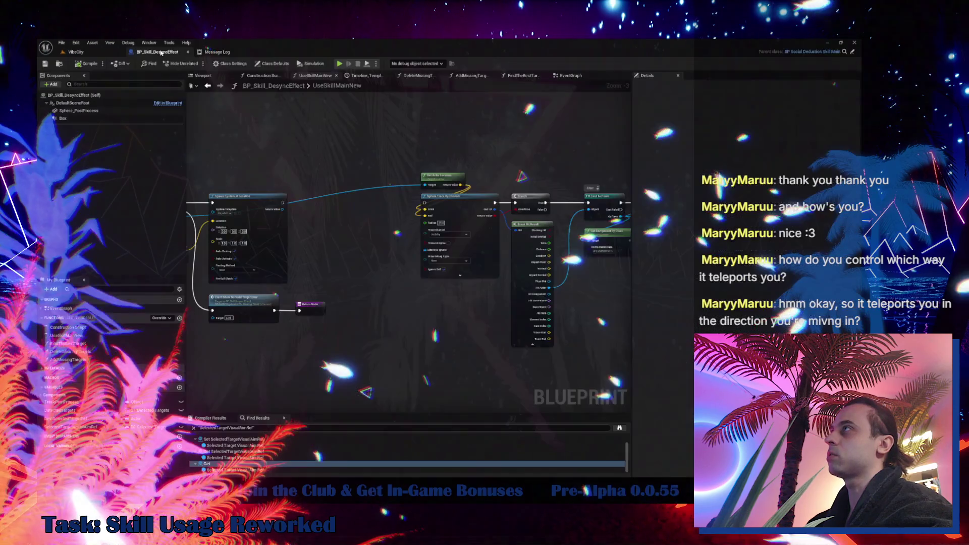
key("ctrl+b")
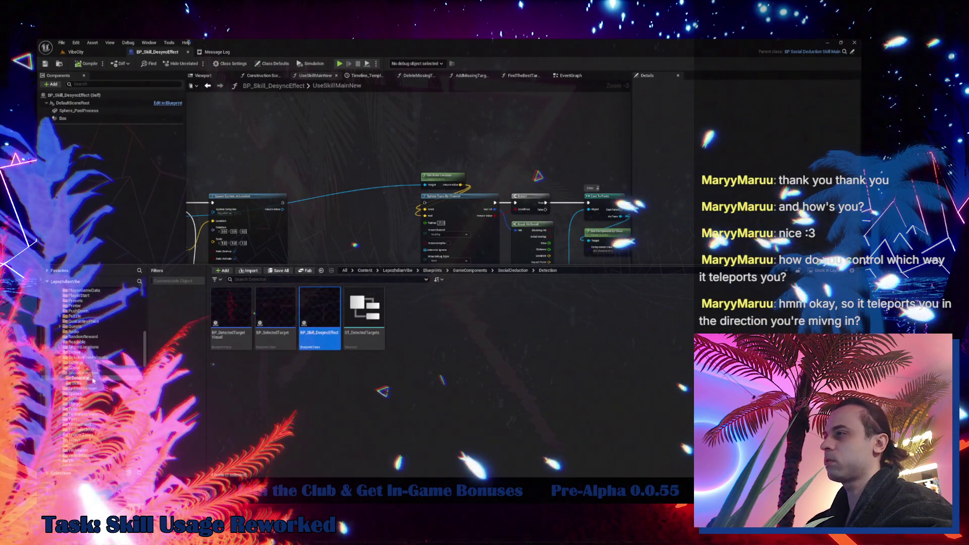
left_click(78, 383)
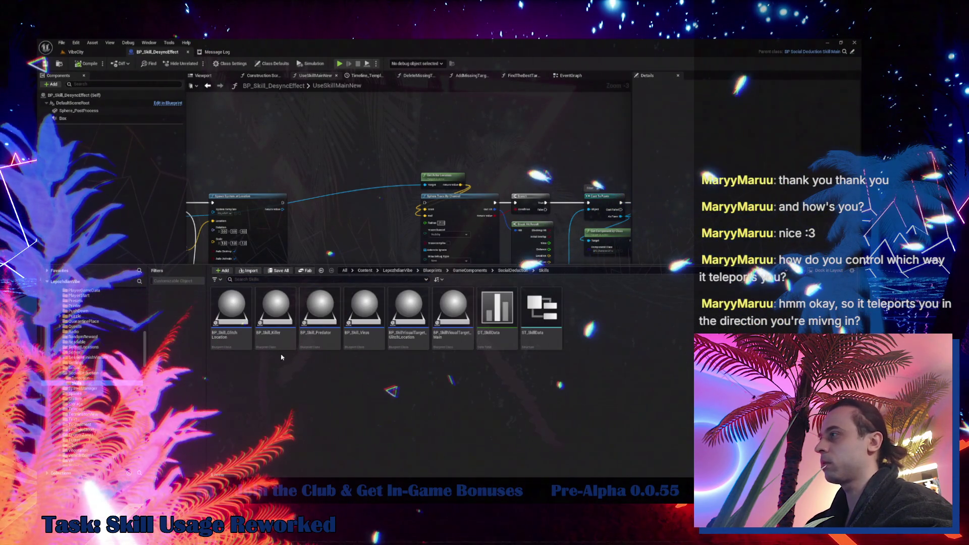
double_click(242, 304)
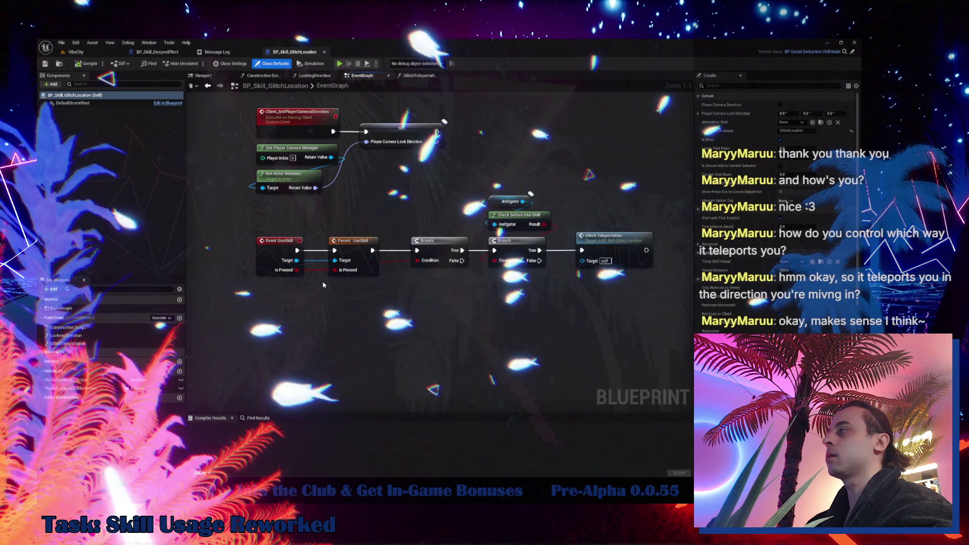
- Open the GlitchTeleportation graph and inspect the trace, forward vector and 500.0 multiply nodes
double_click(611, 244)
left_click_drag(522, 328, 395, 344)
left_click_drag(302, 263, 651, 220)
mouse_move(454, 227)
left_mouse_down()
mouse_move(571, 235)
mouse_move(277, 260)
mouse_move(542, 248)
left_mouse_up()
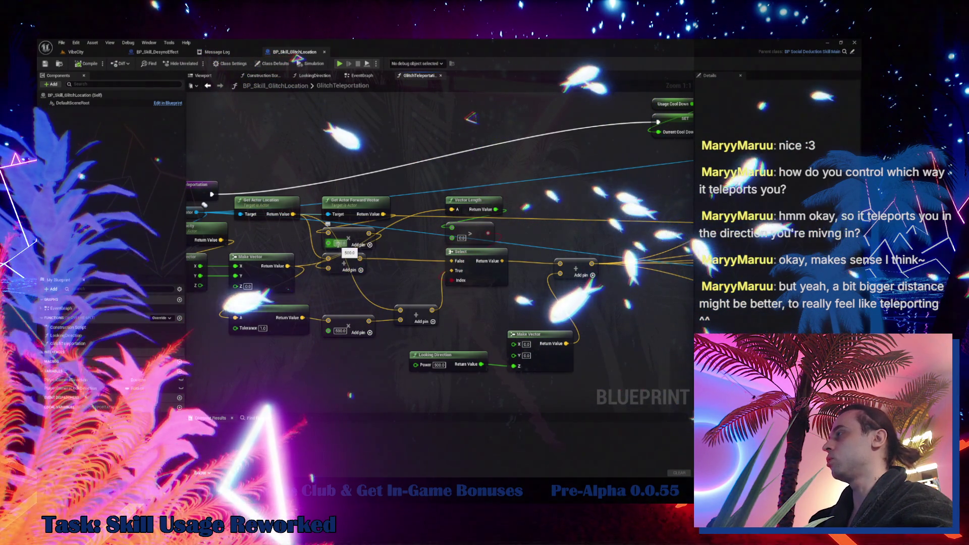
left_click_drag(396, 285, 385, 314)
left_click(385, 314)
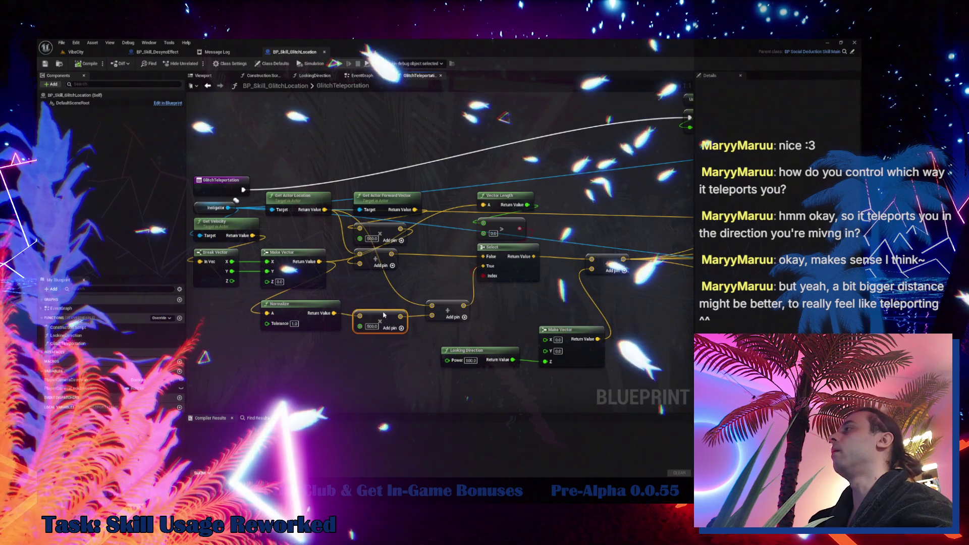
left_click_drag(469, 272, 420, 275)
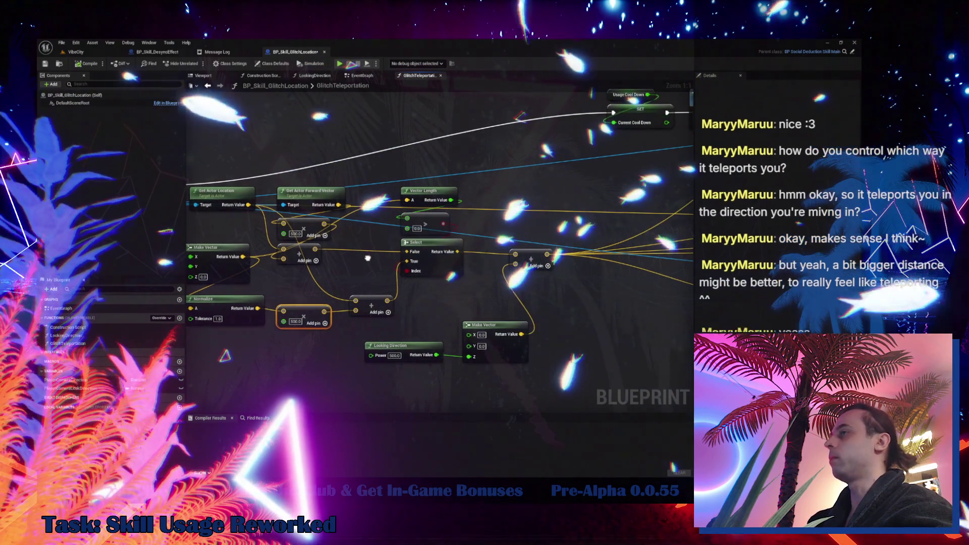
scroll(420, 275, "down", 2)
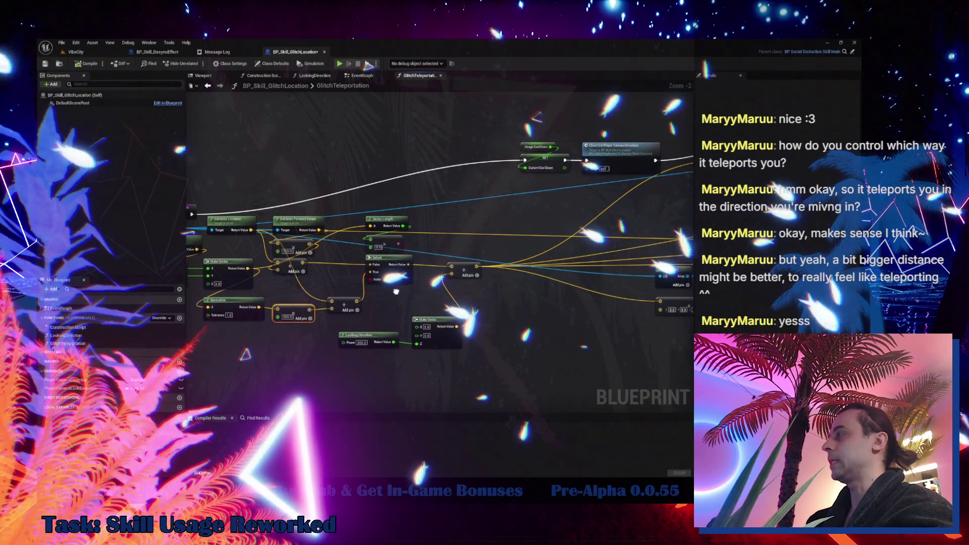
left_click_drag(509, 328, 317, 341)
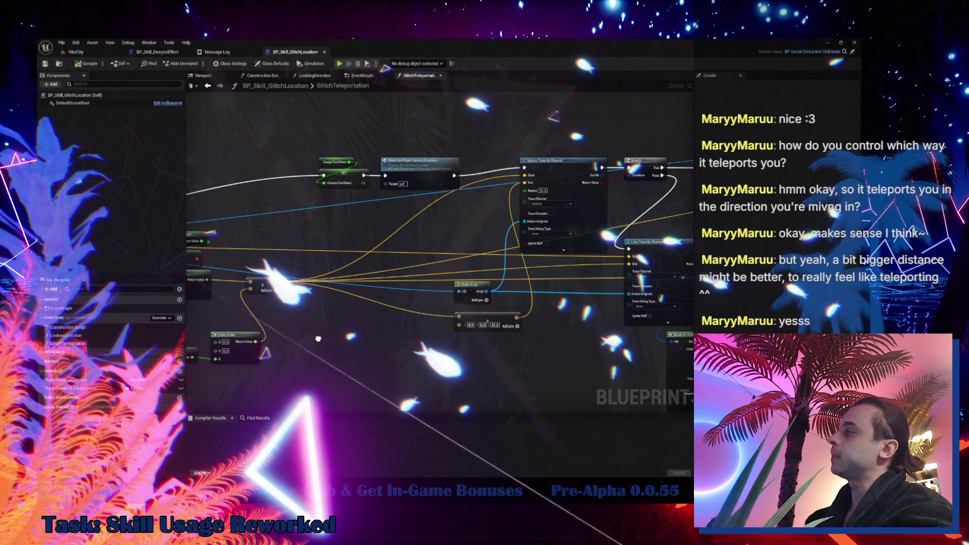
left_click_drag(313, 303, 513, 283)
scroll(322, 251, "up", 2)
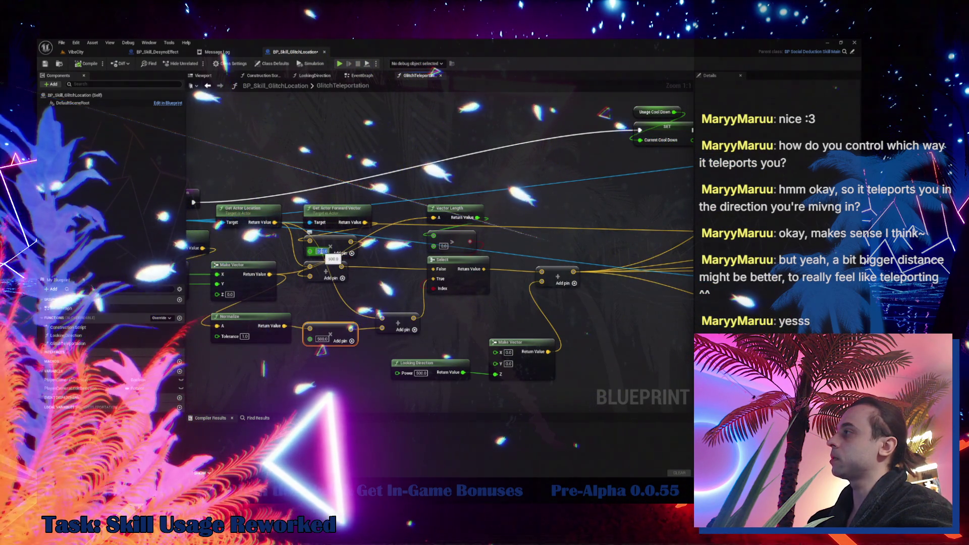
- Set the upper multiply node's distance to 5000.0, then go back to the VibeCity level
left_click(322, 251)
type("5000")
key("Return")
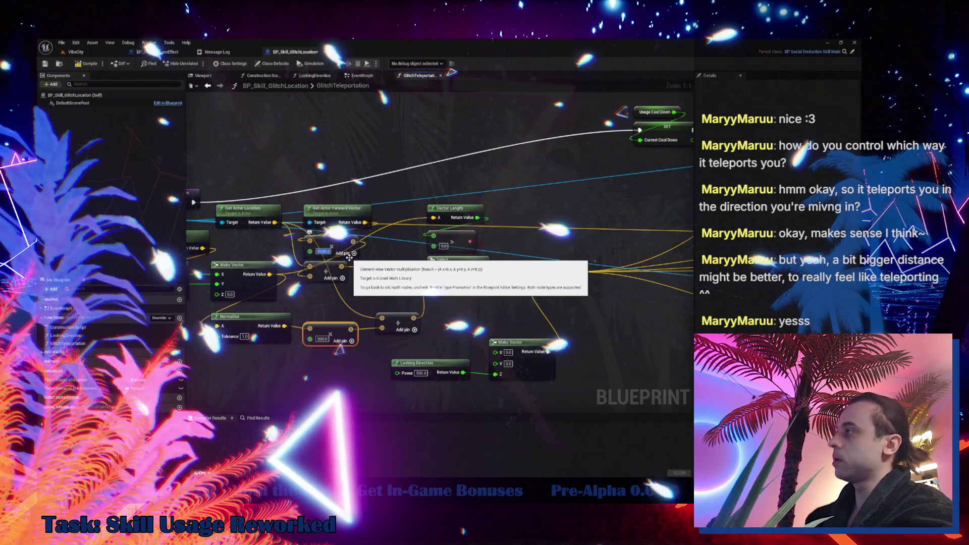
left_click(76, 51)
right_click(243, 87)
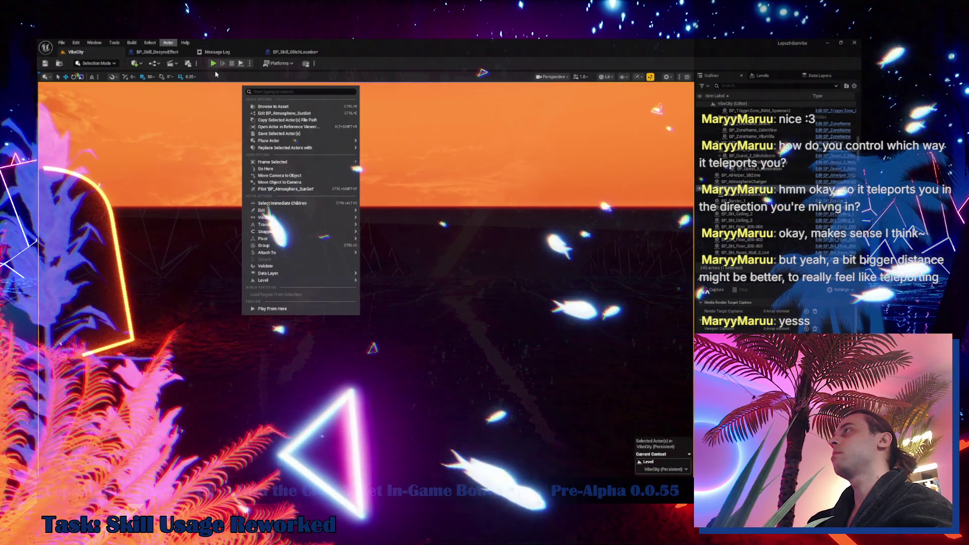
- Start a play session and check the in-game Cheat Codes panel before resuming
key("Escape")
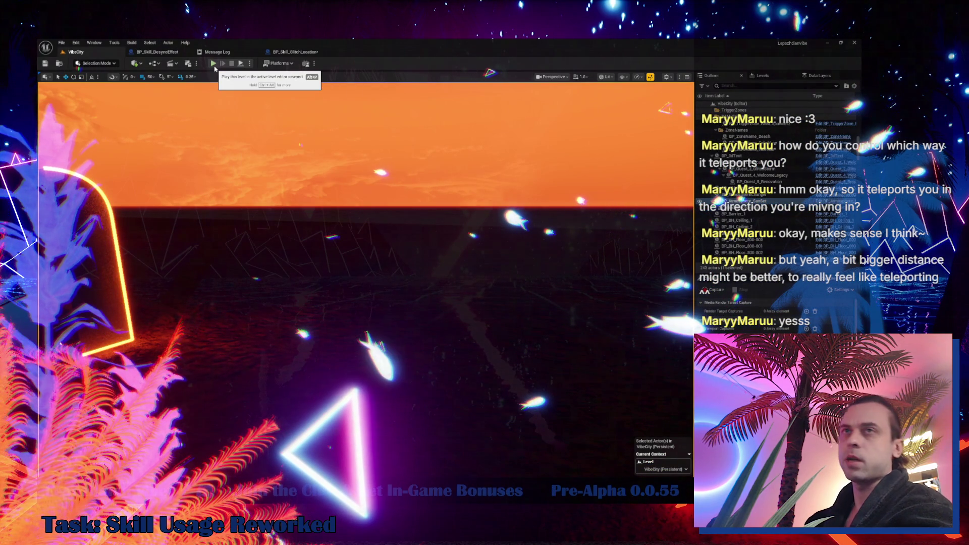
left_click(214, 65)
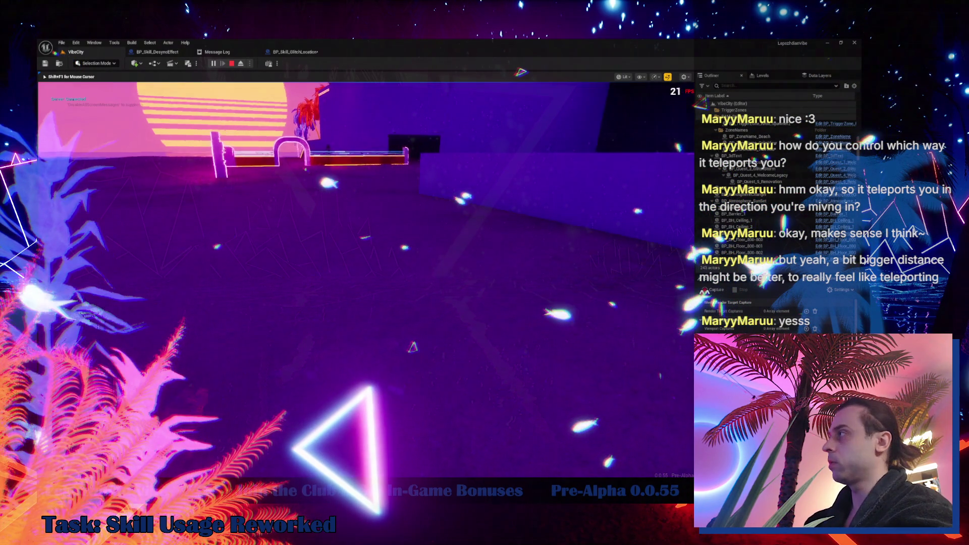
key("Escape")
left_click(289, 342)
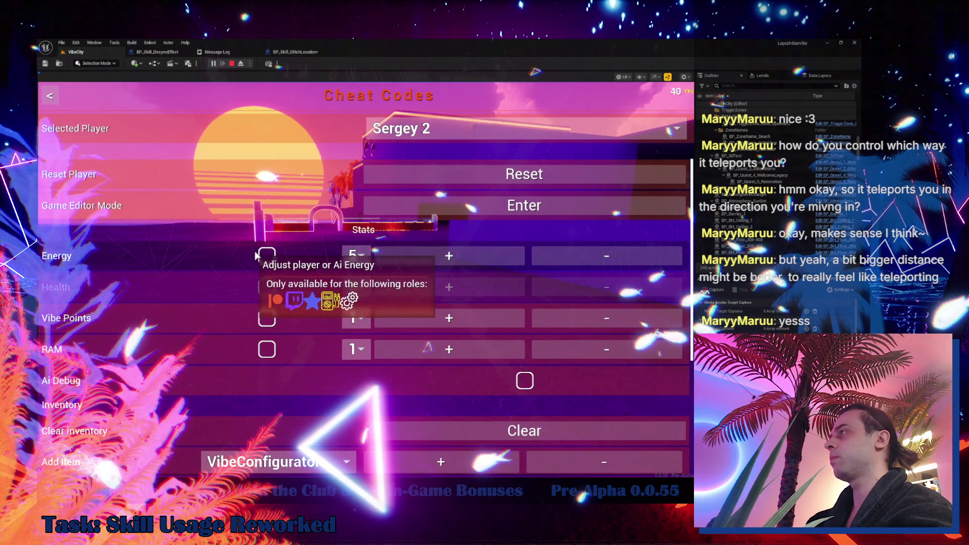
key("Escape")
key("Escape")
key("q")
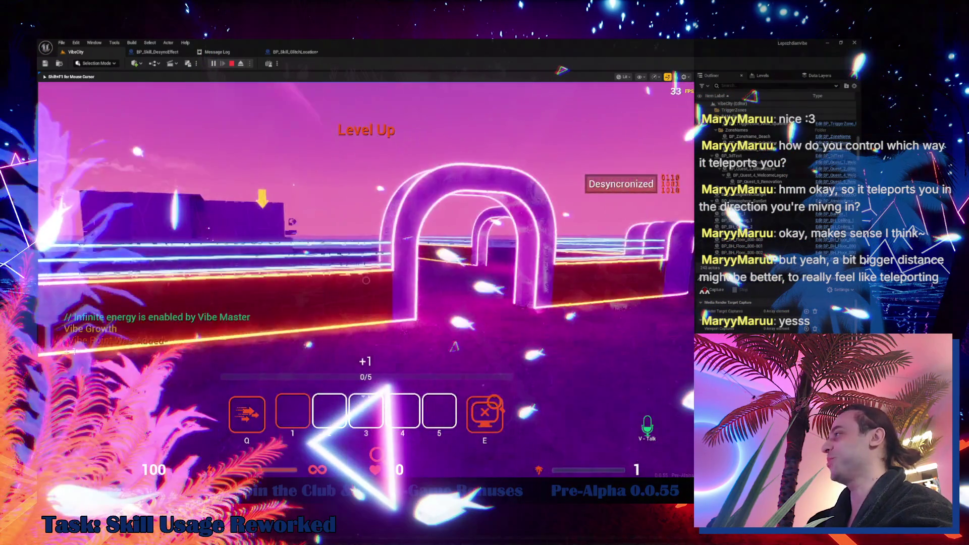
- Glitch-teleport repeatedly around the beach to test the 5000 distance, then stop and return to the blueprint
key("q")
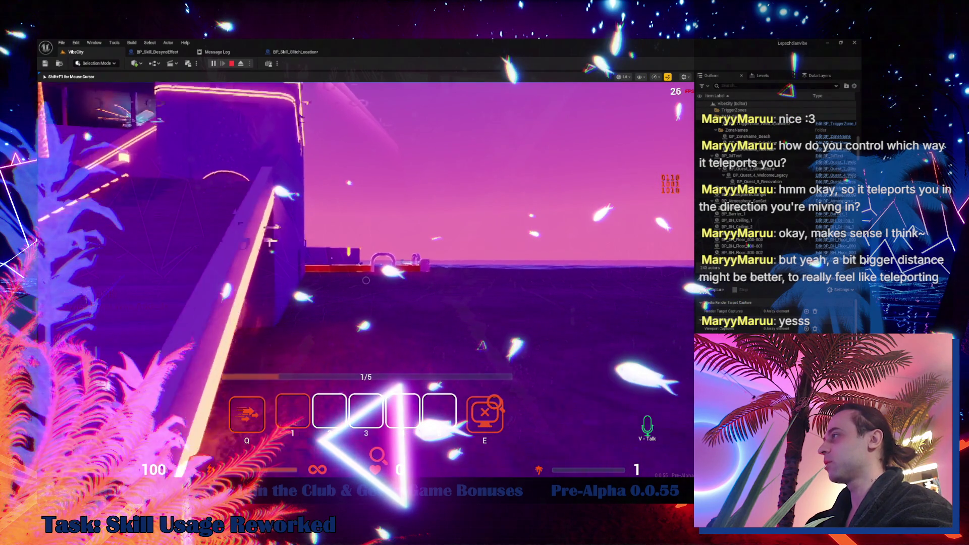
key("q")
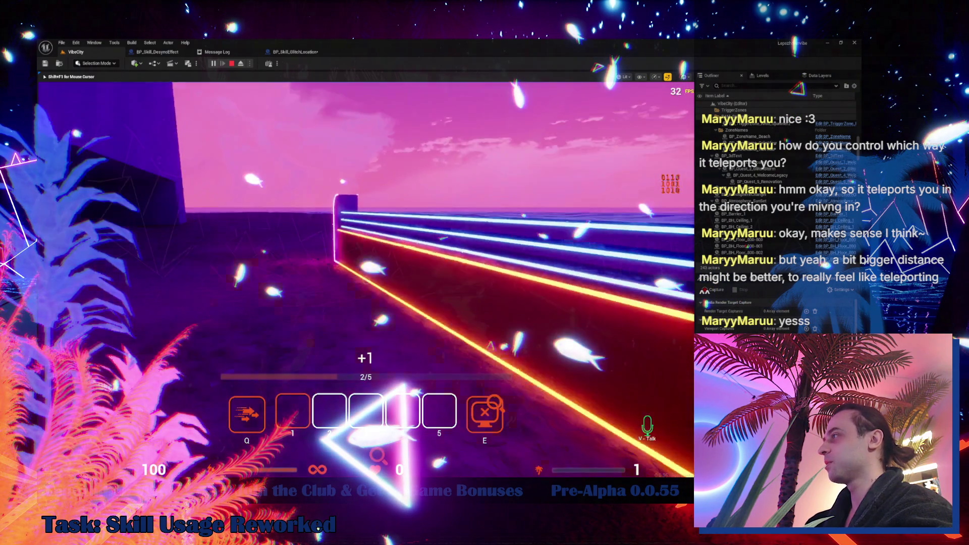
key("q")
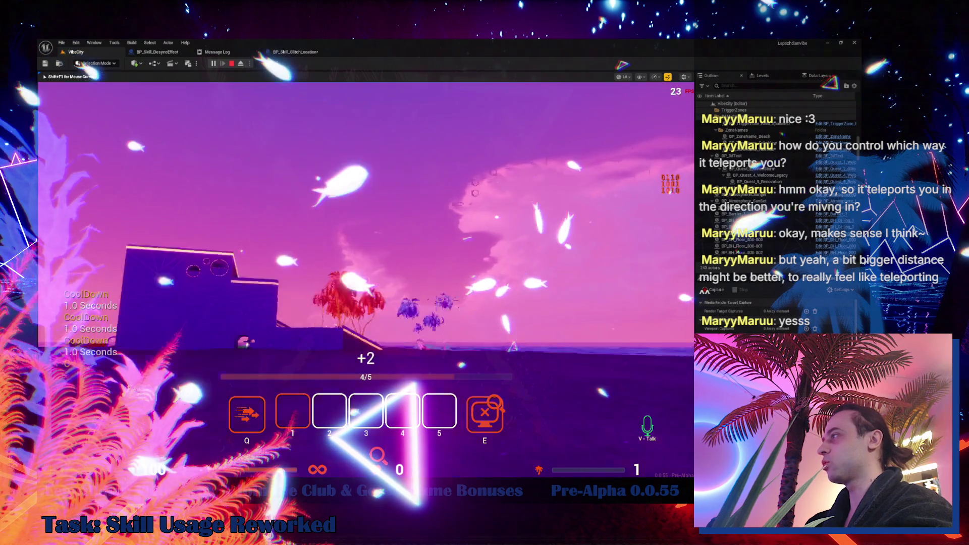
key("q")
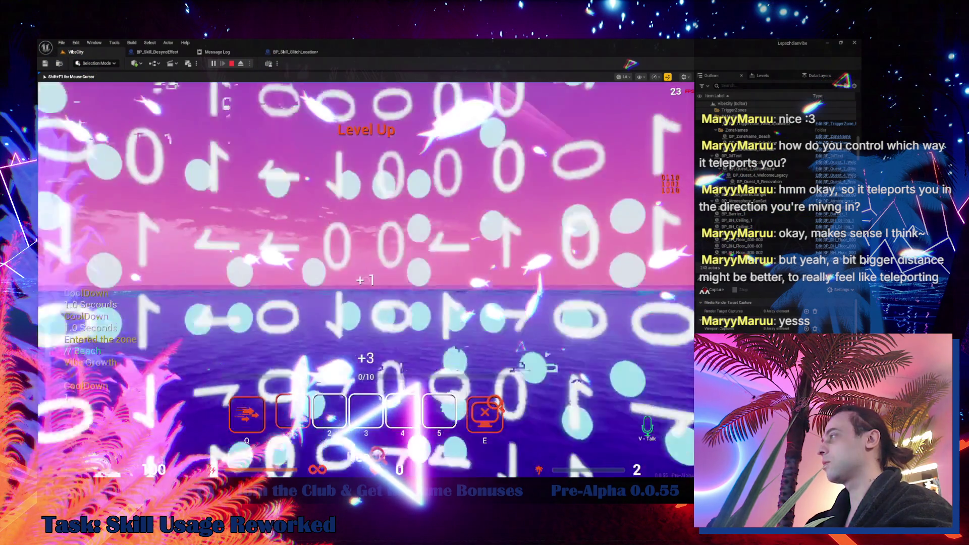
key("q")
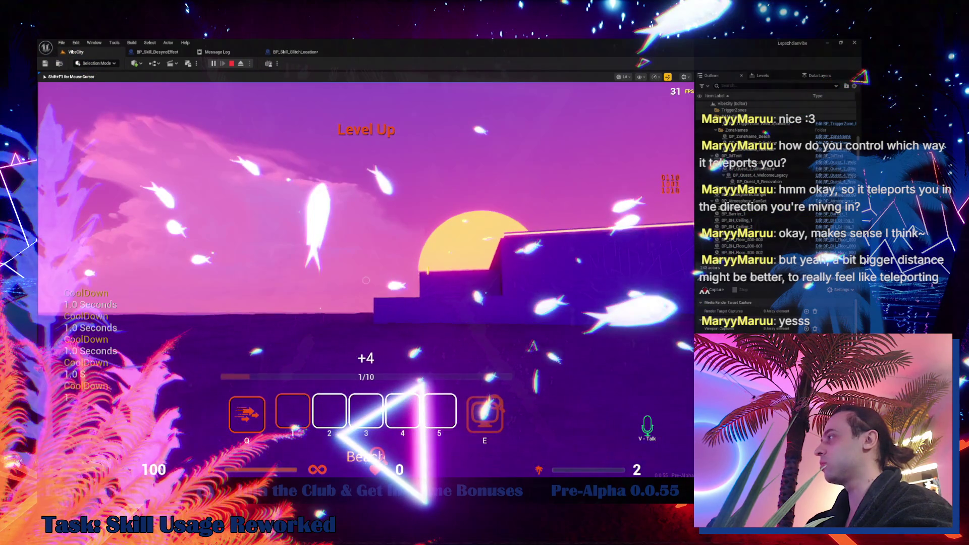
key("q")
key("q")
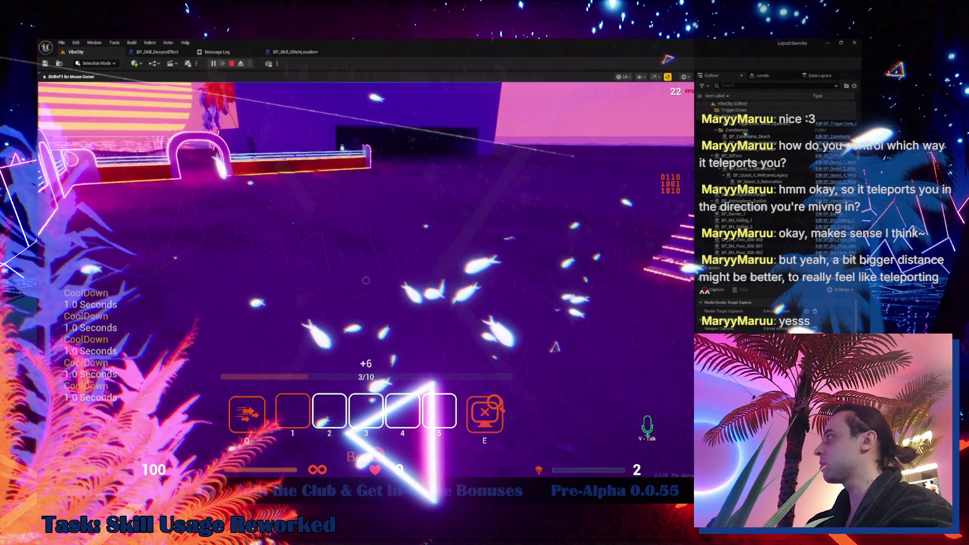
key("q")
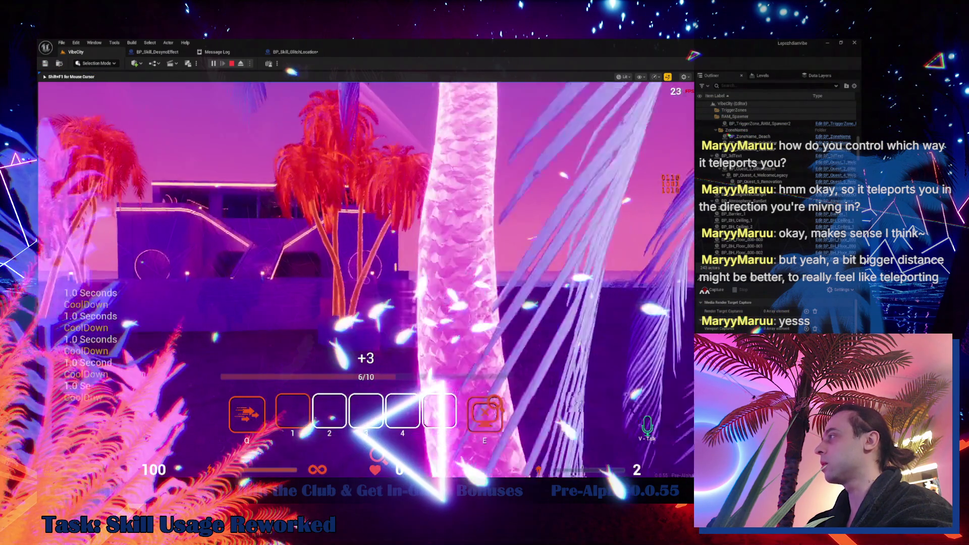
key("q")
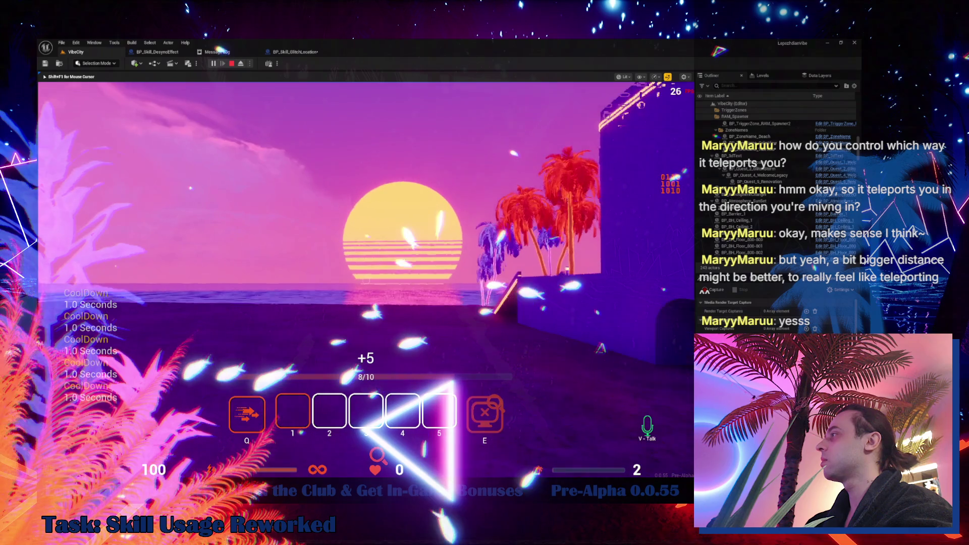
key("q")
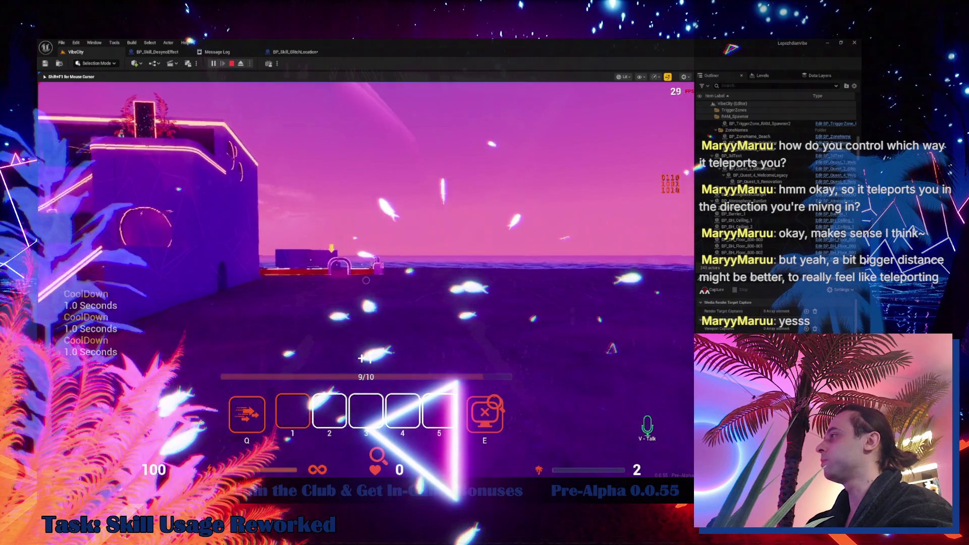
key("q")
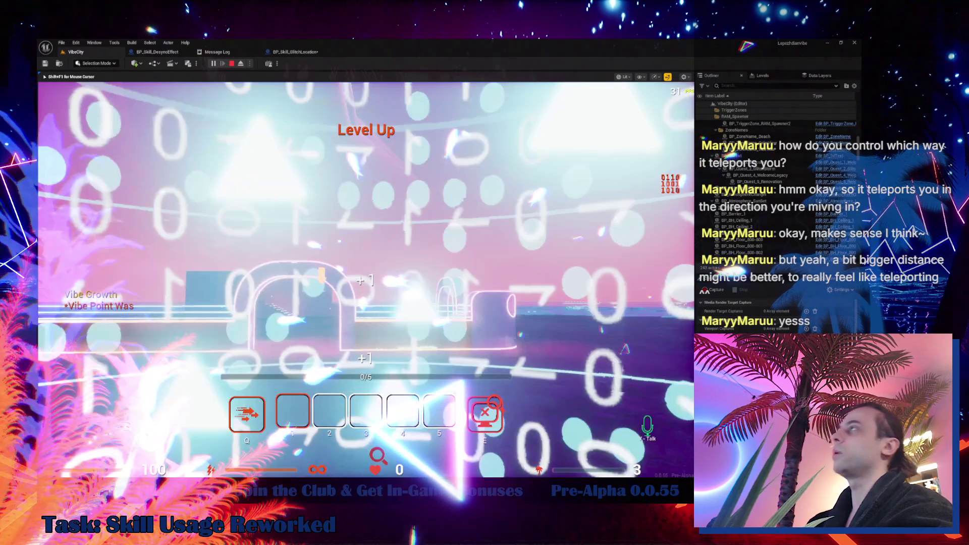
key("Escape")
left_click(297, 53)
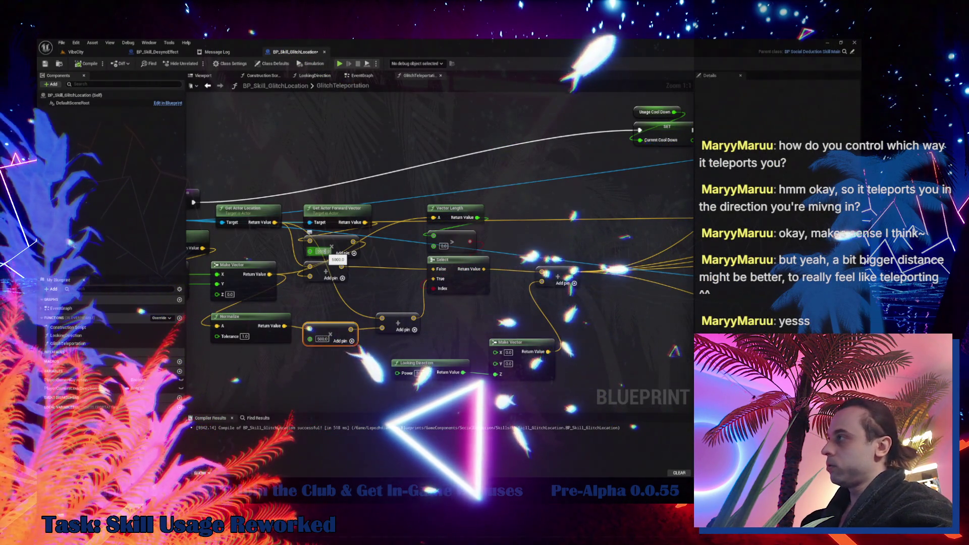
- Change the Add node's 5000.0 offset to 2500 and switch to the VibeCity level
left_click(323, 251)
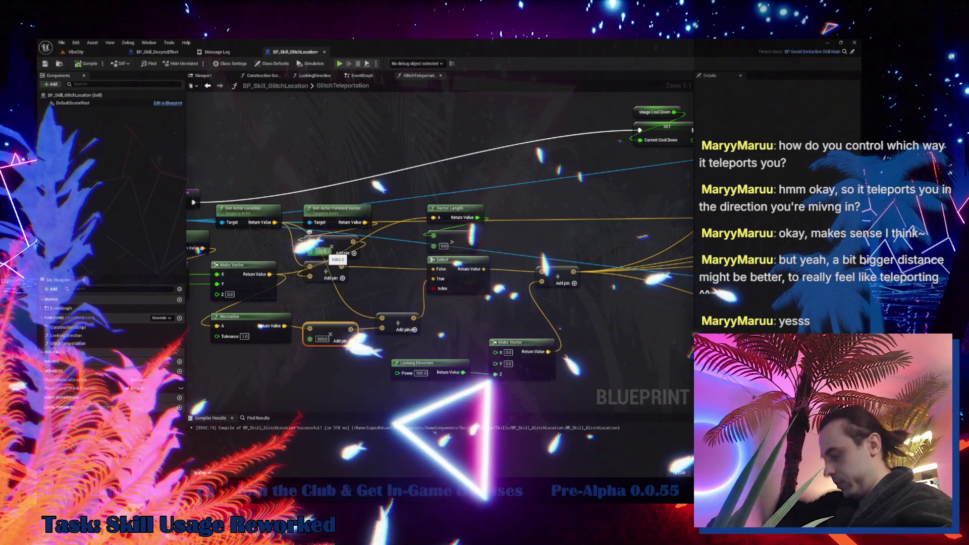
type("25")
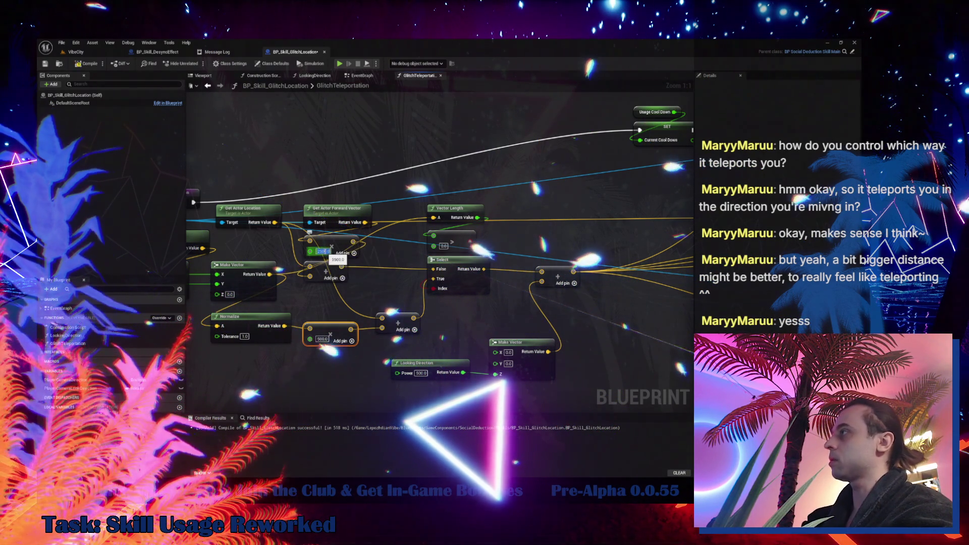
left_click(93, 54)
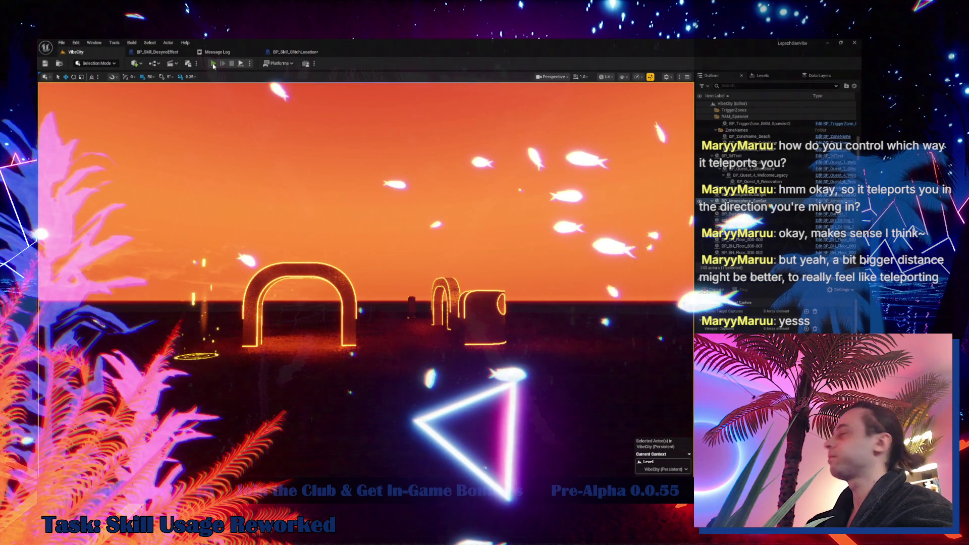
- Start a playtest and enable Infinite Energy from the in-game Cheat Codes page
left_click(214, 64)
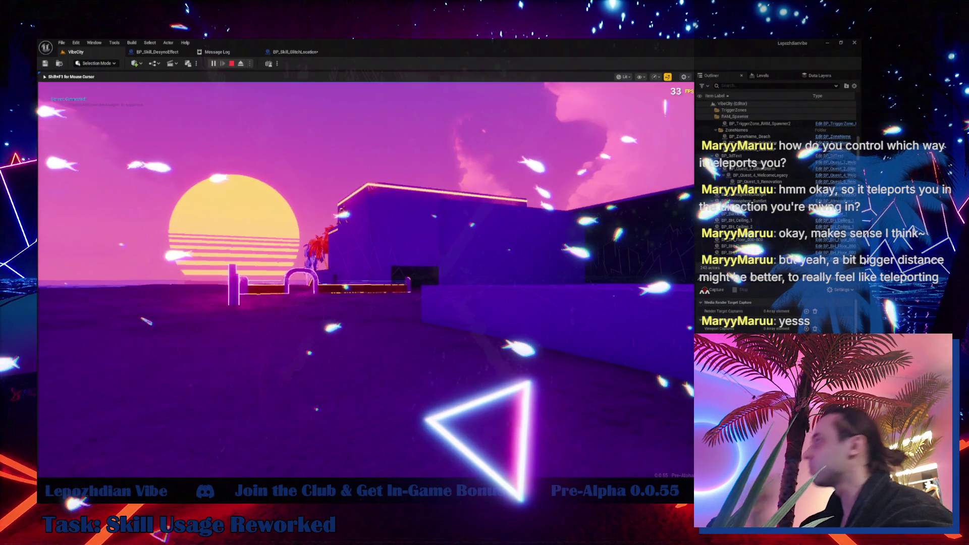
key("Tab")
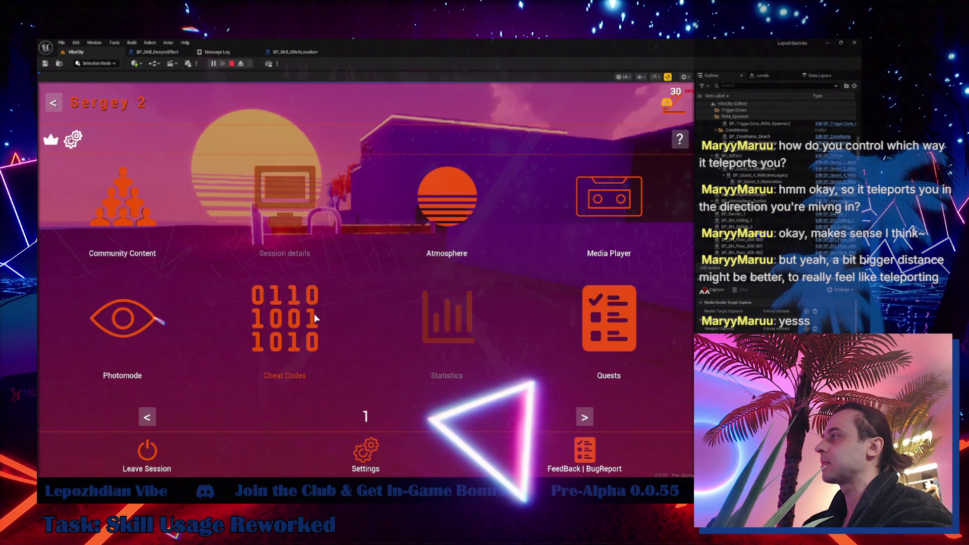
left_click(308, 307)
left_click(267, 256)
key("Escape")
key("Escape")
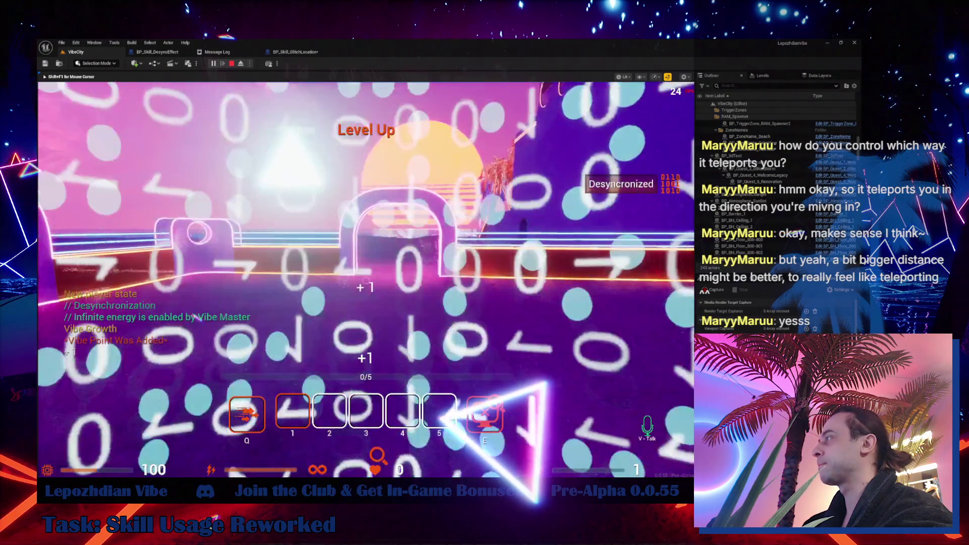
- Glitch-teleport through the glowing arch, free the mouse with Shift+F1, and return to BP_Skill_GlitchLocation
key("e")
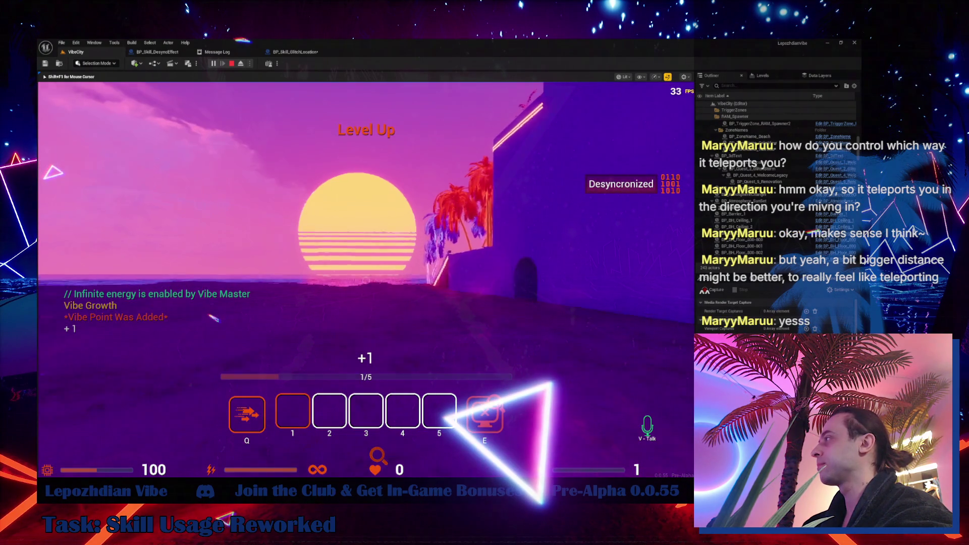
key("w")
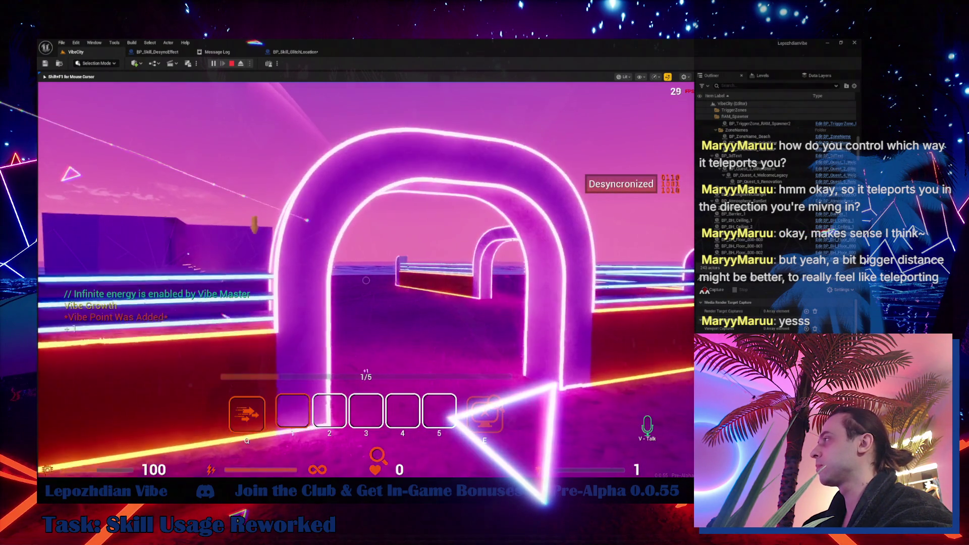
key("w")
key("w")
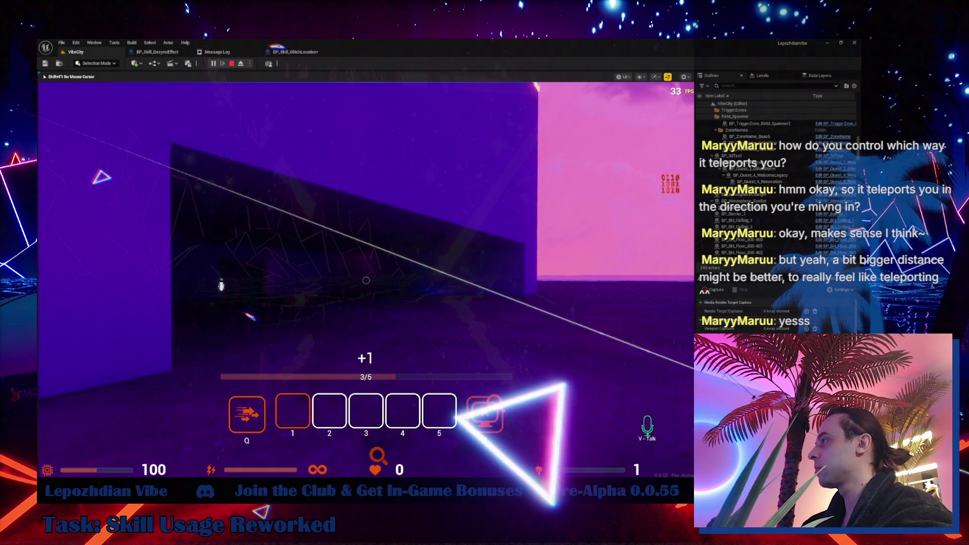
key("shift+F1")
left_click(303, 54)
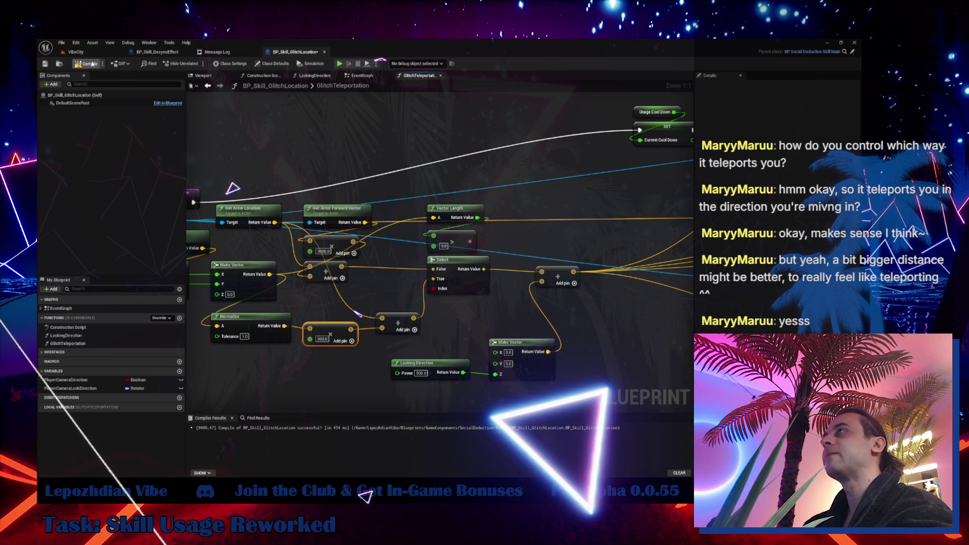
- Start another playtest with Infinite Energy on, use the skills twice, then return to the blueprint graph
left_click(89, 53)
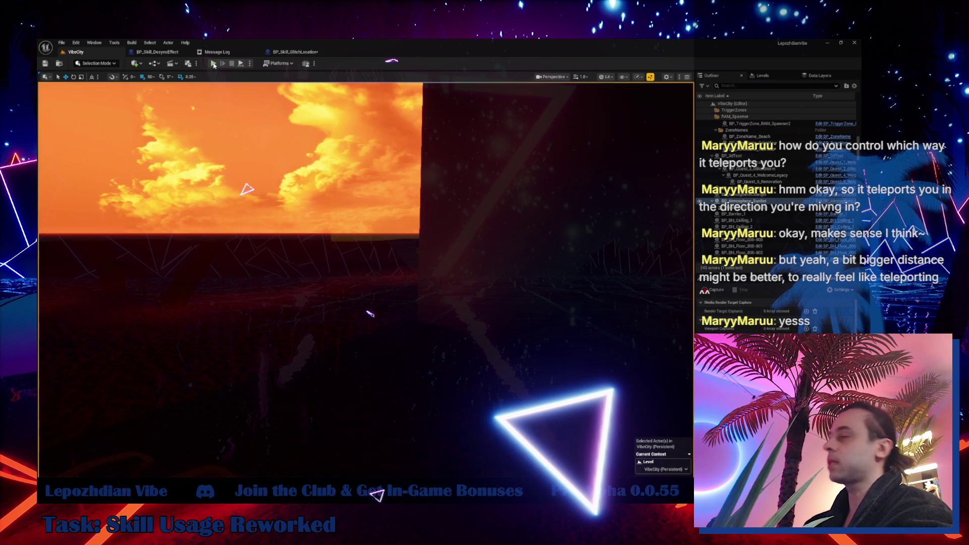
left_click(213, 64)
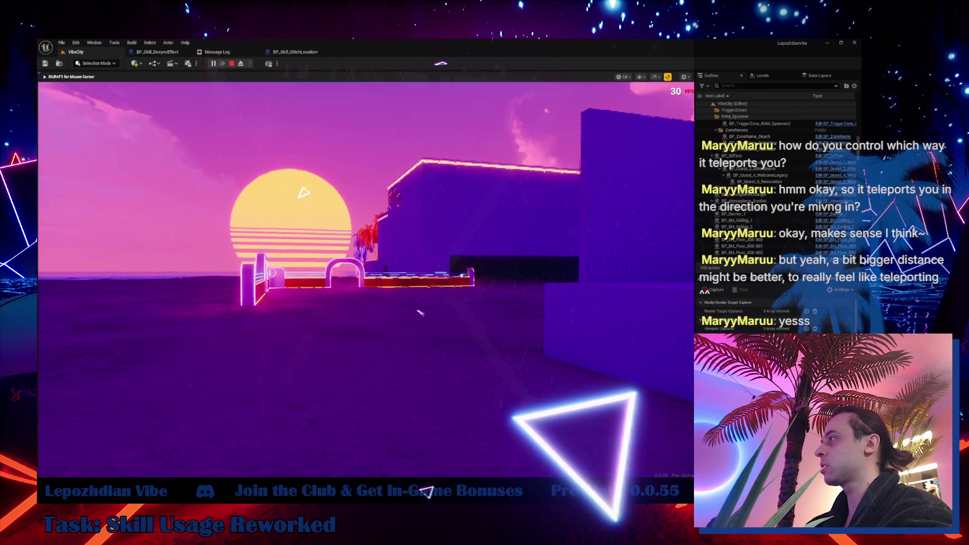
key("Escape")
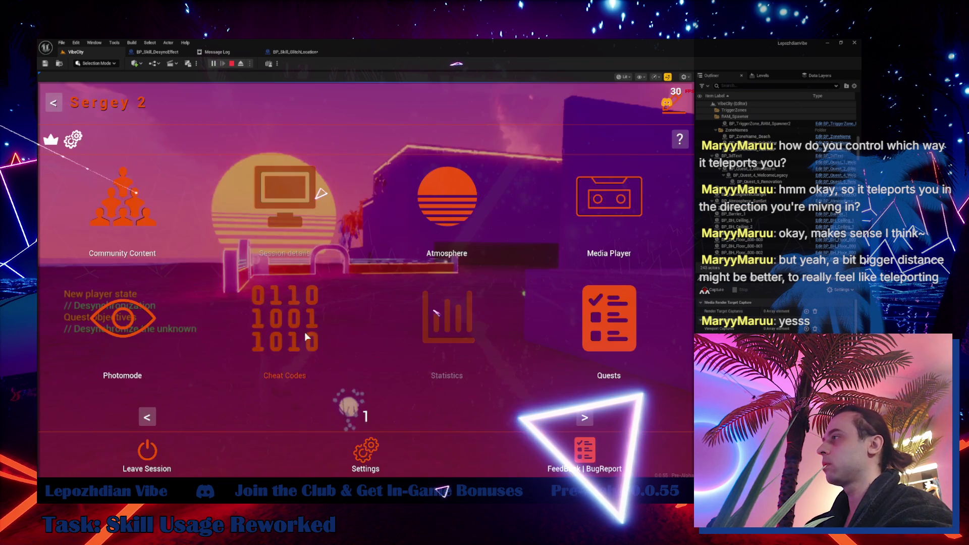
key("c")
left_click(264, 262)
key("Escape")
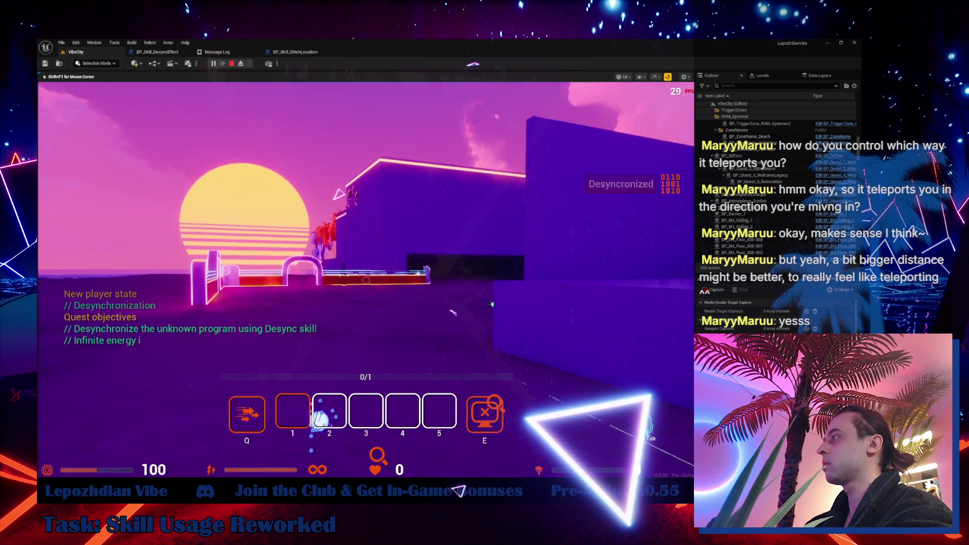
key("q")
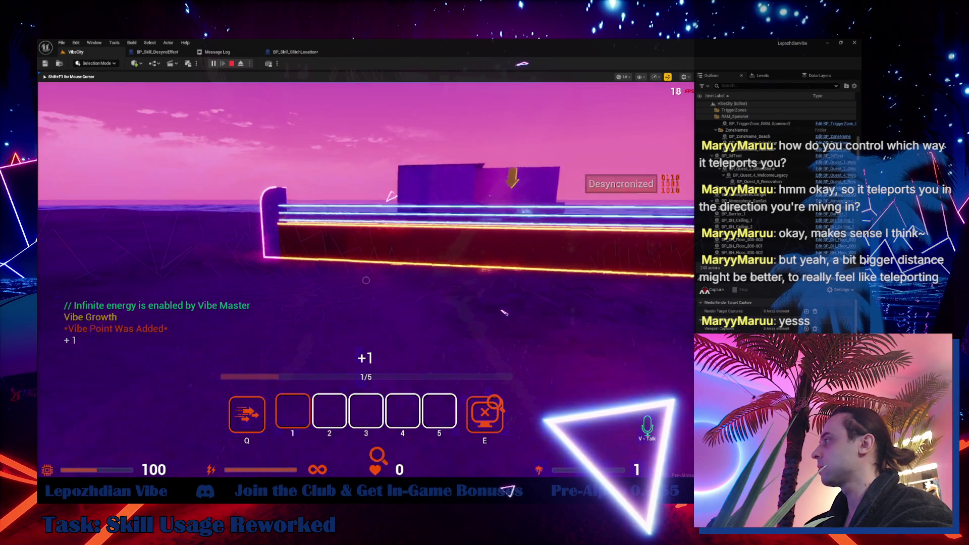
key("q")
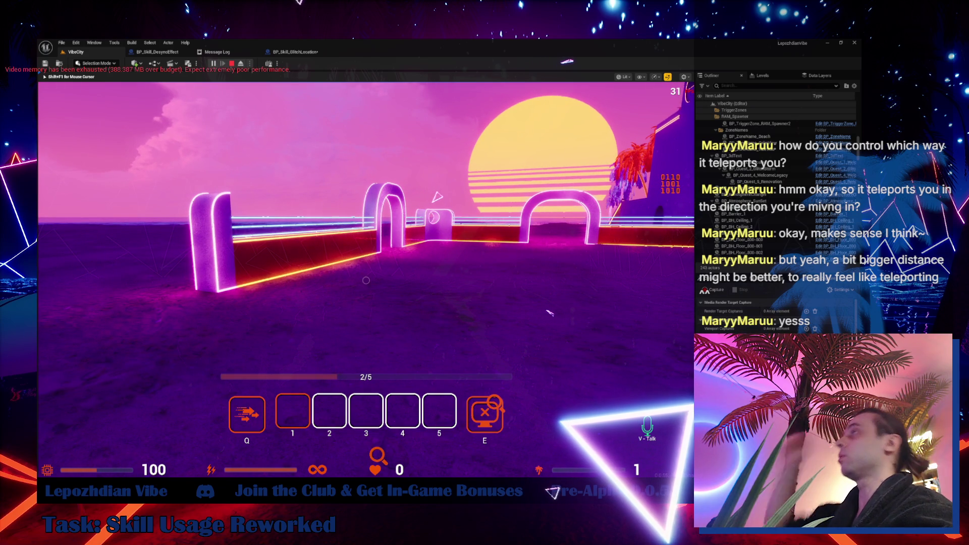
left_click(318, 52)
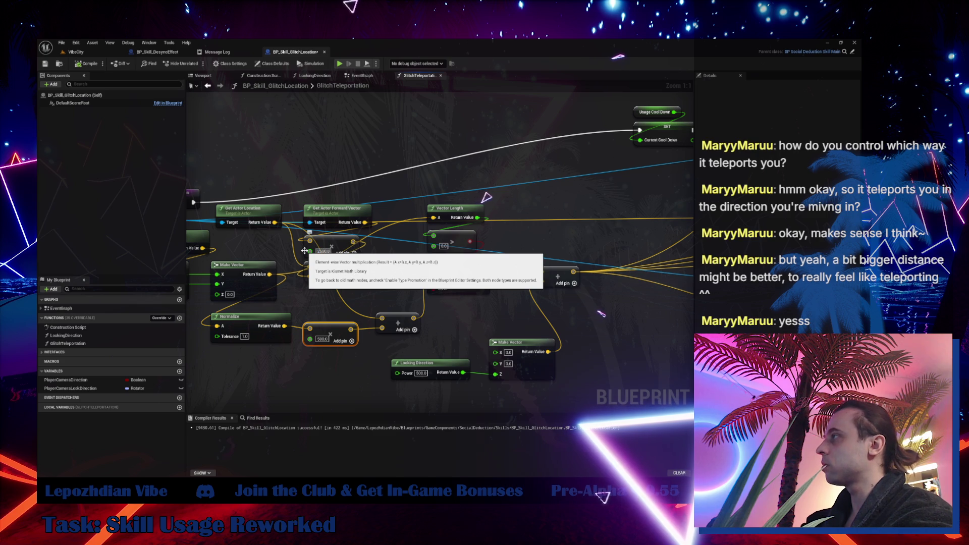
- Spread out the add, Vector Length and compare nodes near the GlitchTeleportation entry
left_click_drag(390, 292, 453, 290)
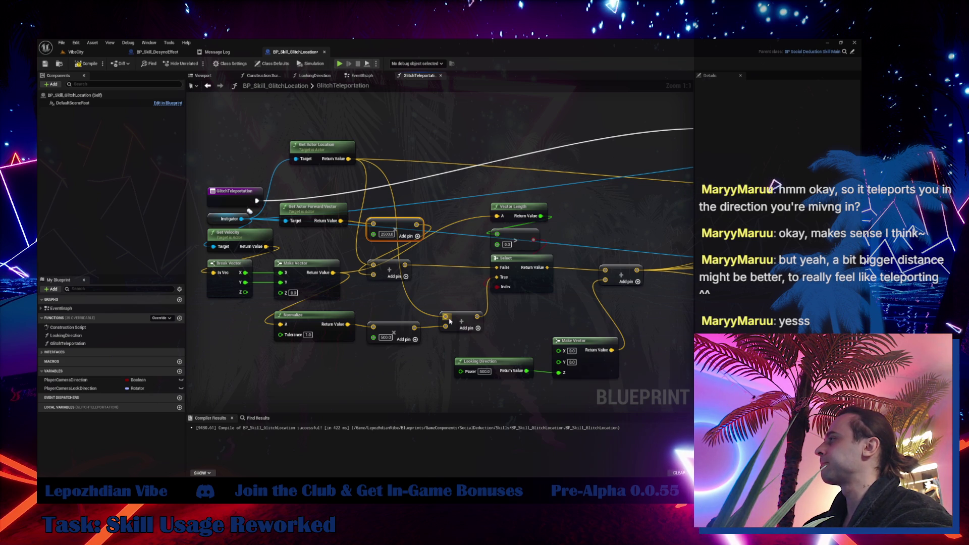
left_click_drag(460, 329, 465, 318)
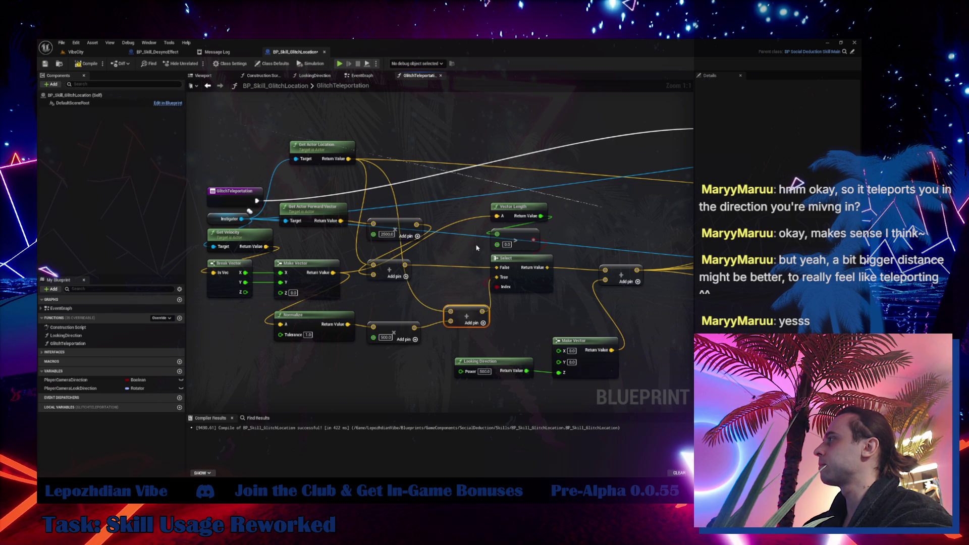
left_click_drag(529, 243, 521, 207)
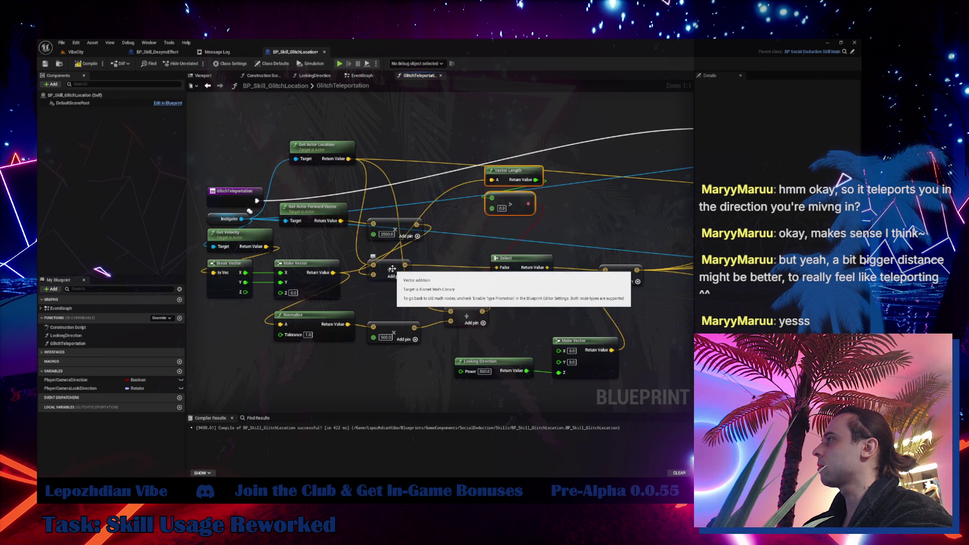
left_click_drag(392, 269, 428, 259)
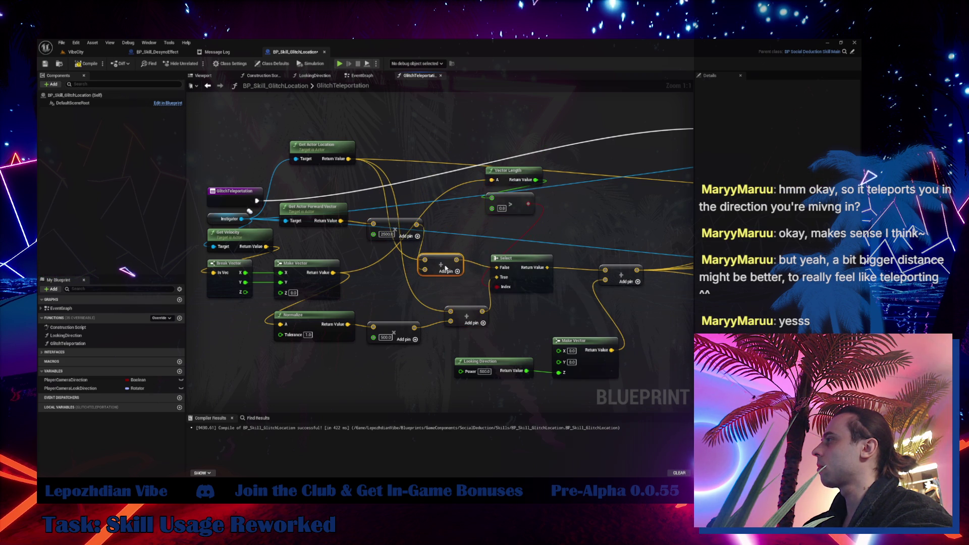
- Add a Make Literal Float node from the 2500.0 pin, wire it into the offset math, and tidy nodes
left_click_drag(374, 234, 378, 281)
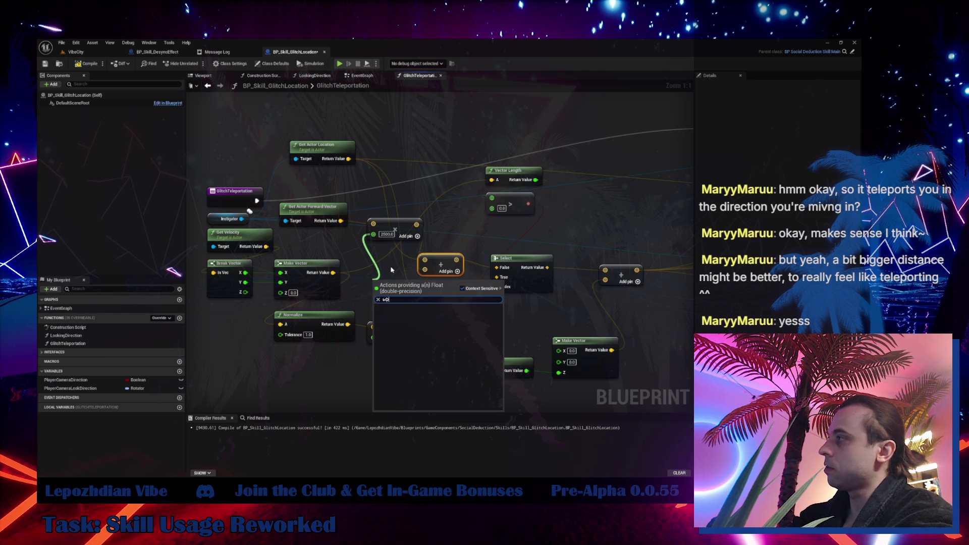
type("make li")
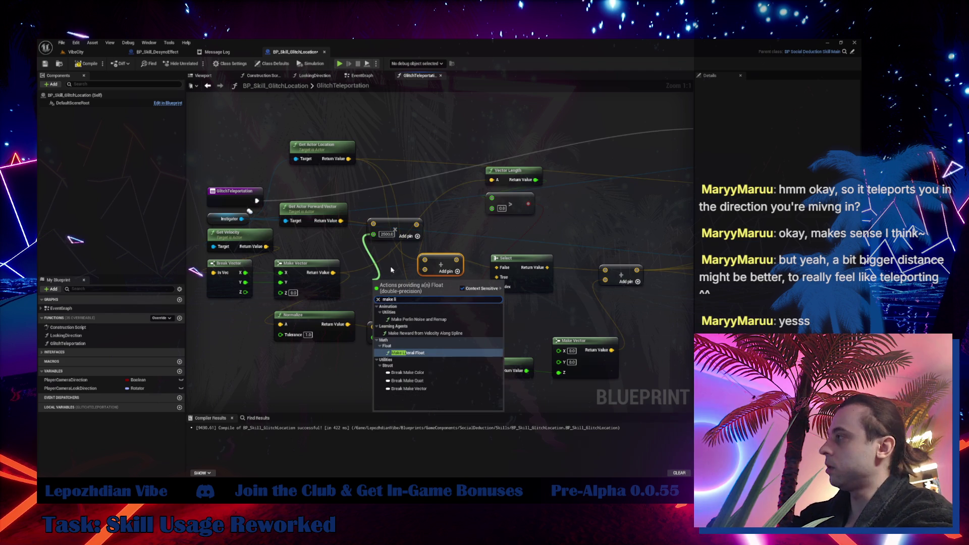
left_click(423, 353)
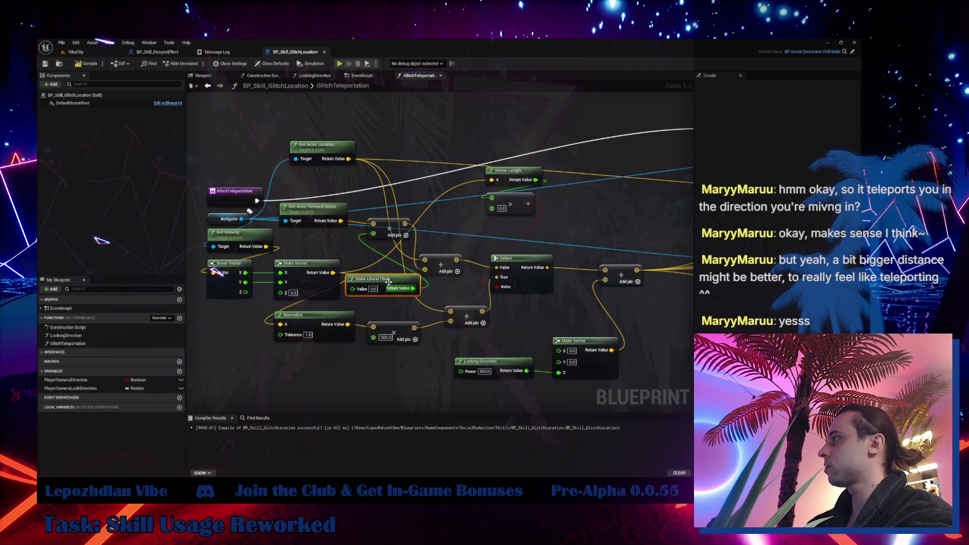
mouse_move(303, 392)
left_mouse_down()
mouse_move(388, 346)
mouse_move(376, 339)
left_mouse_up()
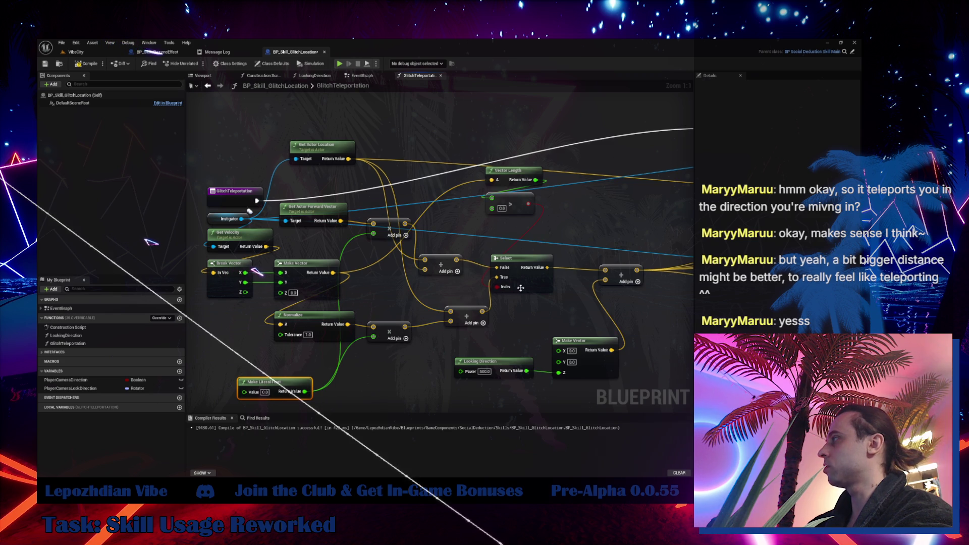
left_click_drag(514, 204, 536, 237)
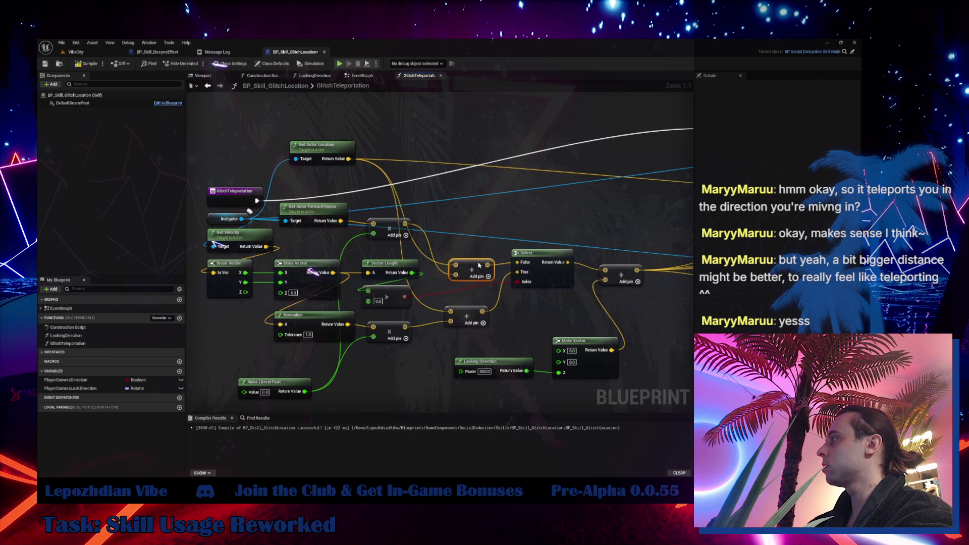
left_click_drag(391, 221, 433, 208)
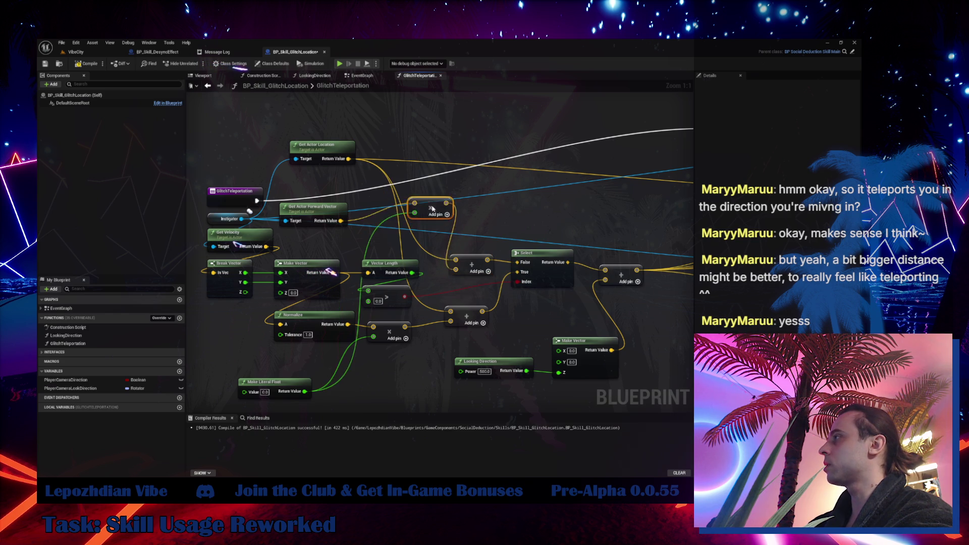
left_click_drag(323, 146, 312, 232)
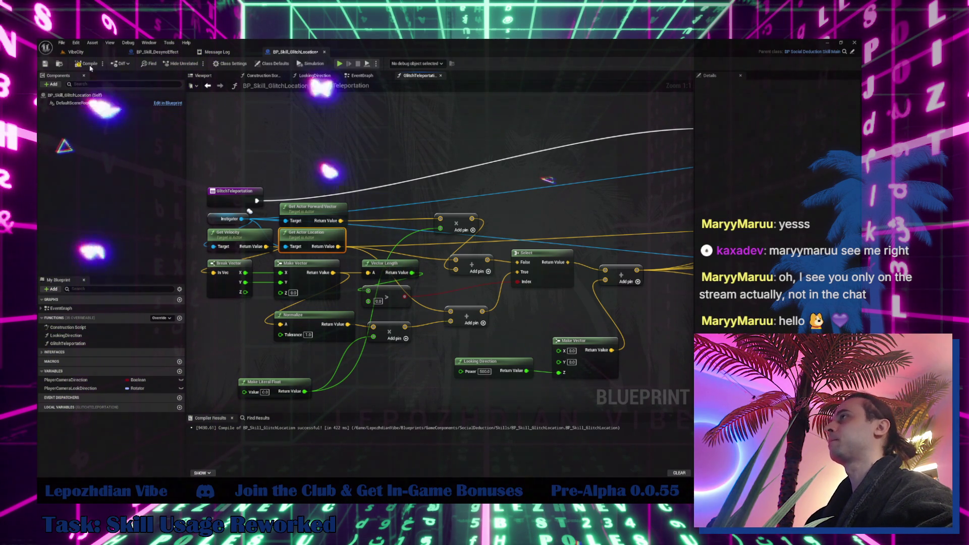
- Switch from the GlitchTeleportation graph back to the VibeCity level editor
left_click(75, 52)
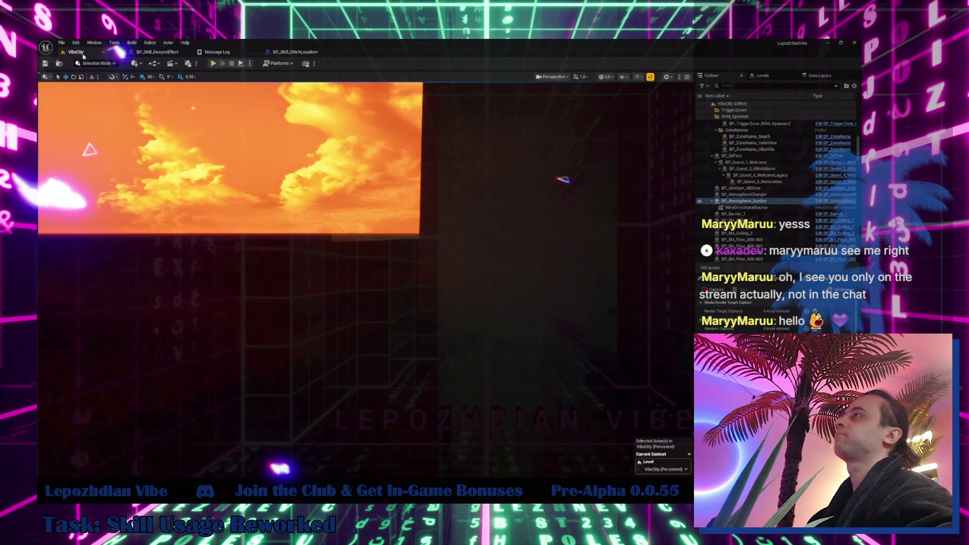
- Start a play session and enable Infinite Energy in the Cheat Codes menu
left_click(213, 63)
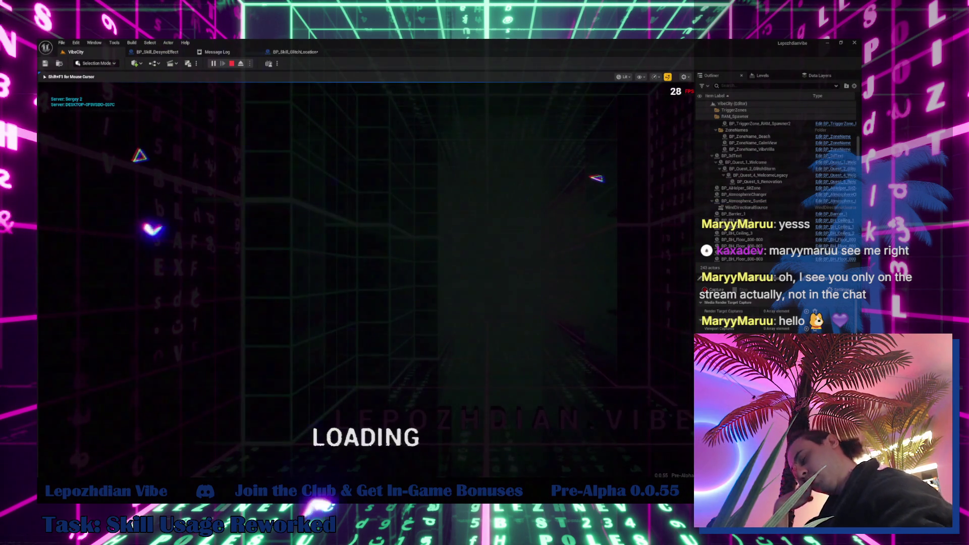
key("Tab")
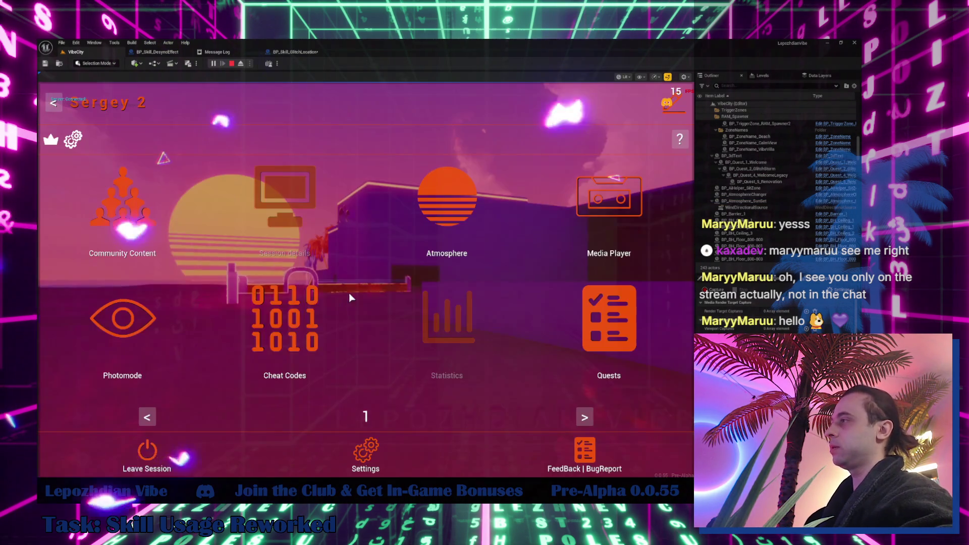
left_click(268, 312)
left_click(267, 257)
key("Escape")
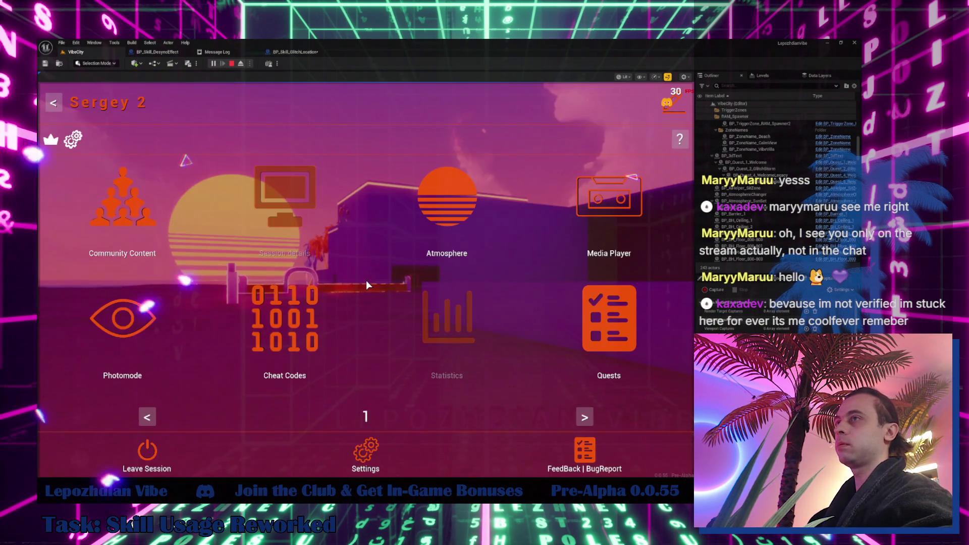
key("Tab")
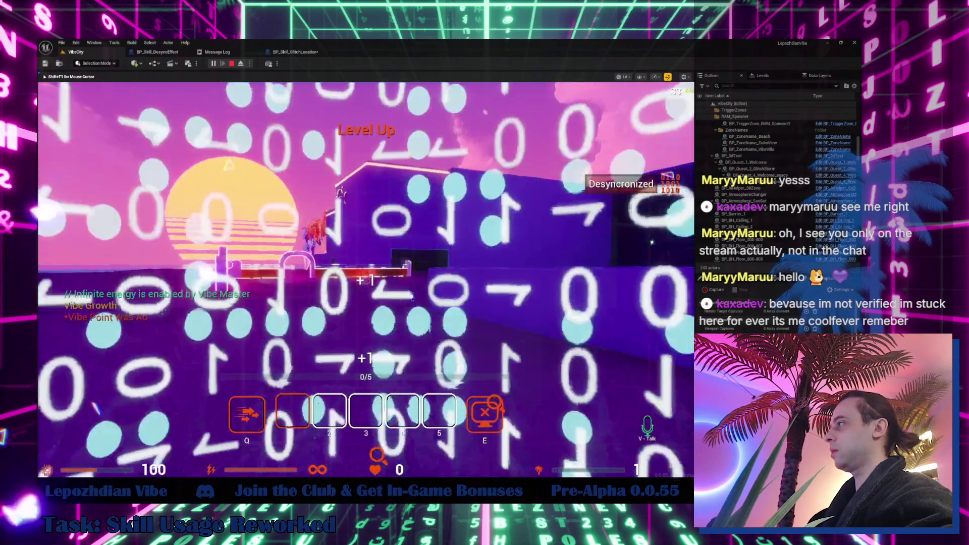
- Fire the Glitch teleport skill four times with Q, then stop play
key("q")
key("q")
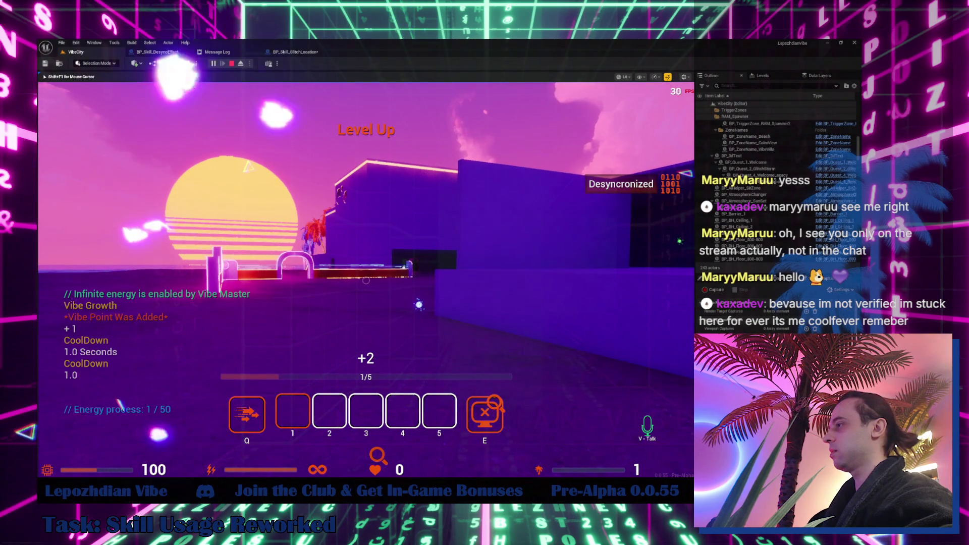
key("q")
key("q")
key("q")
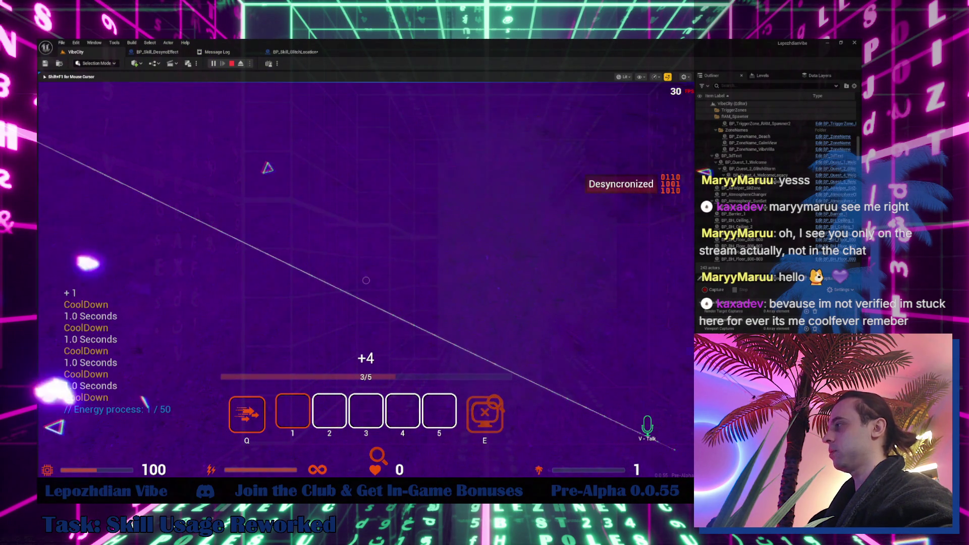
key("q")
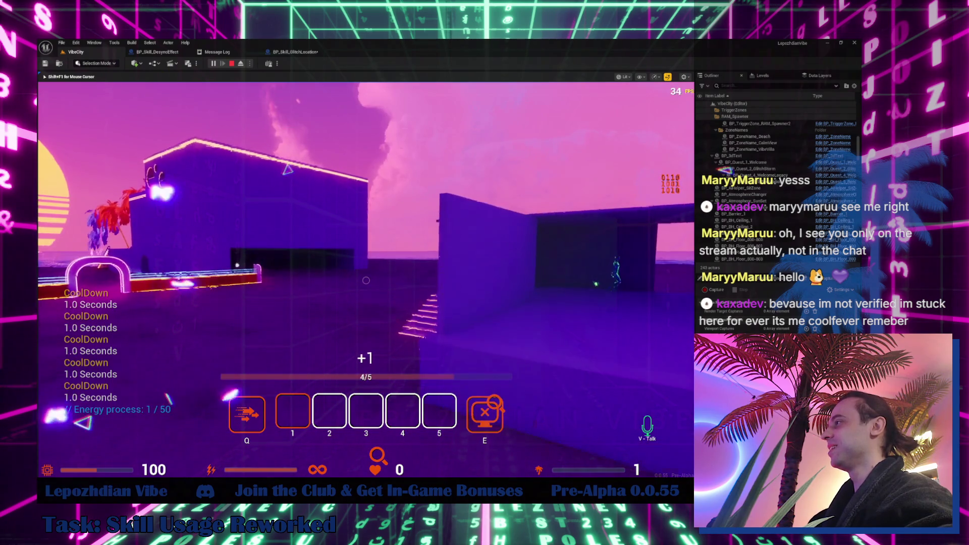
key("q")
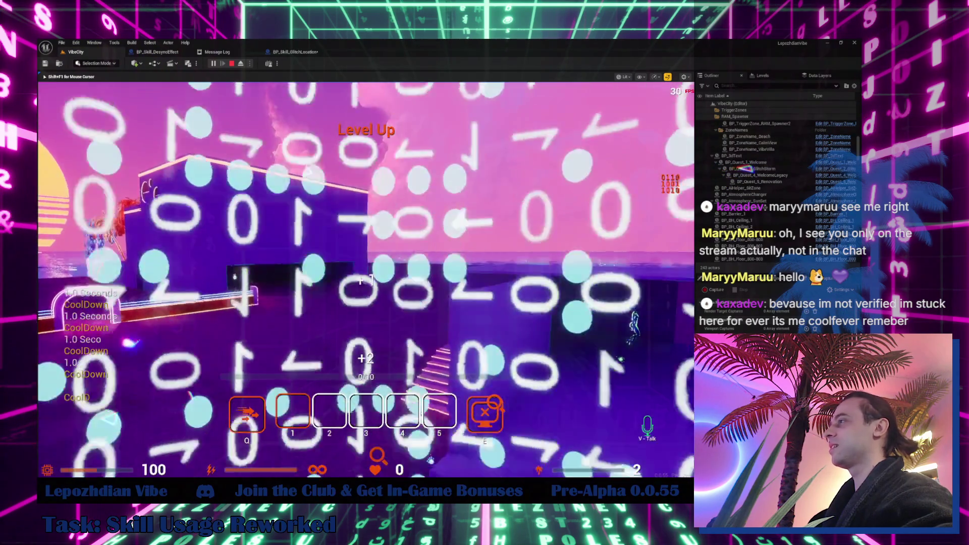
key("Escape")
- Set the Make Literal Float to 2500, move it above the GlitchTeleportation entry, and compile
left_click(292, 52)
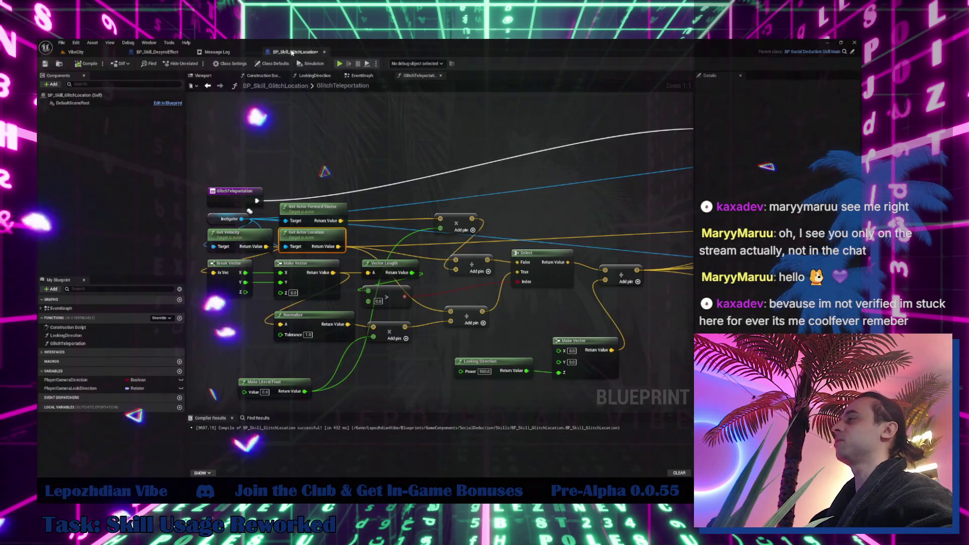
left_click(266, 392)
type("2500")
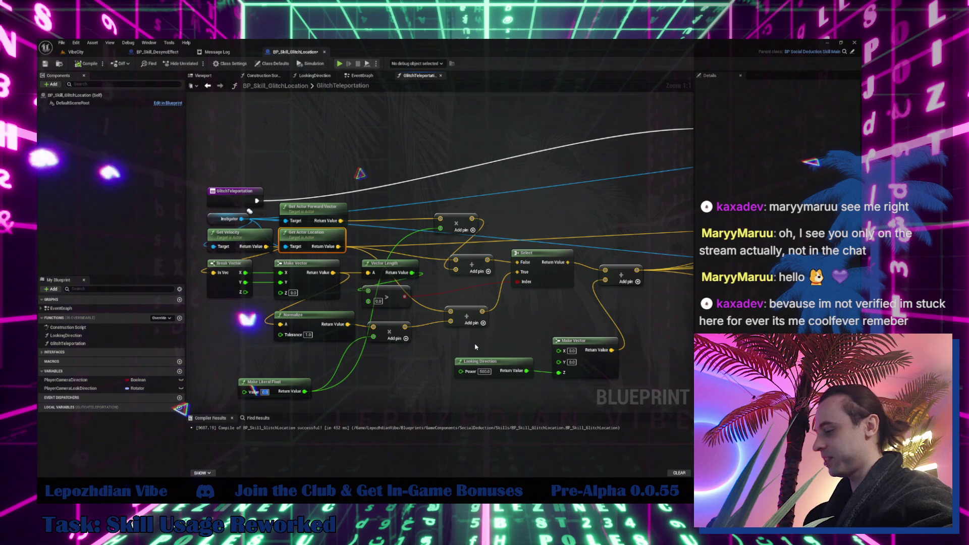
key("Return")
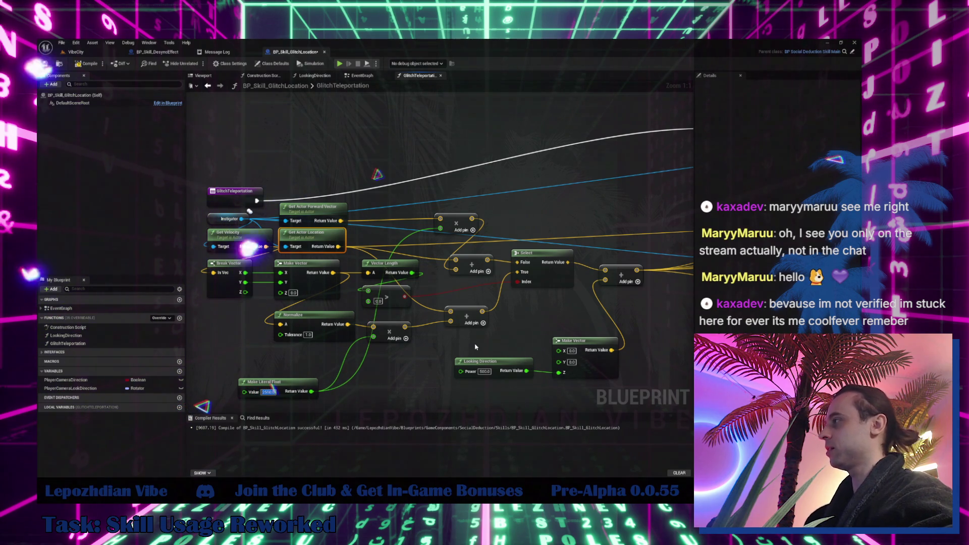
left_click_drag(292, 388, 333, 171)
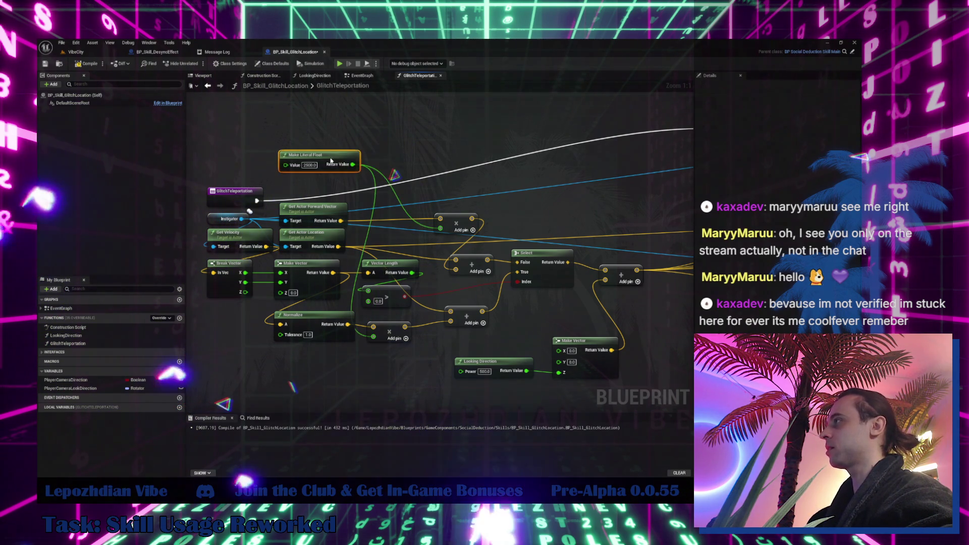
left_click(86, 65)
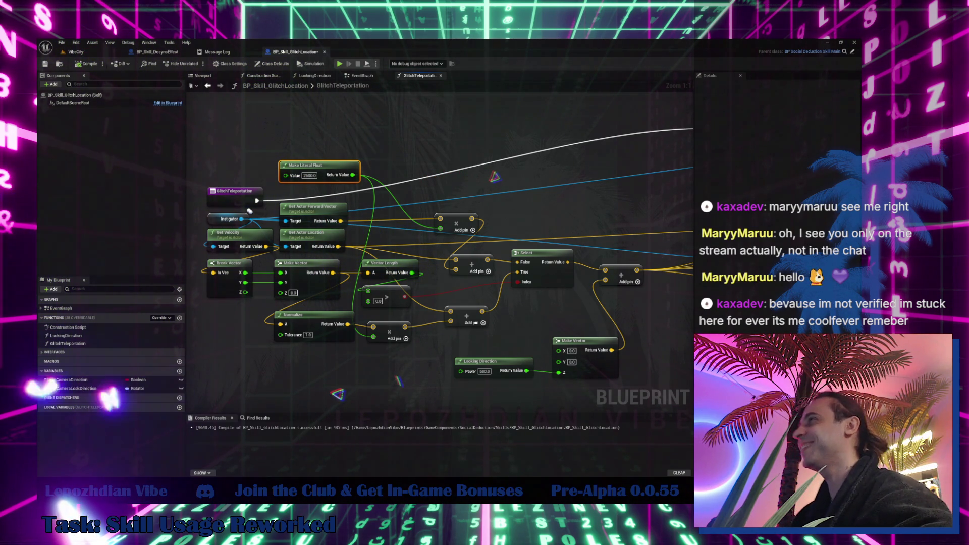
- Save all levels and assets from the VibeCity level editor via File > Save All
left_click(76, 51)
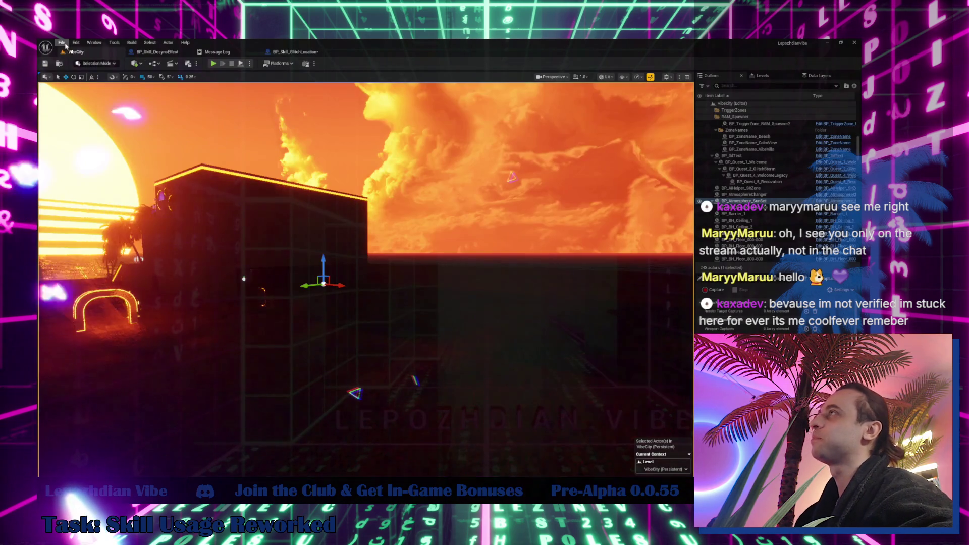
left_click(61, 42)
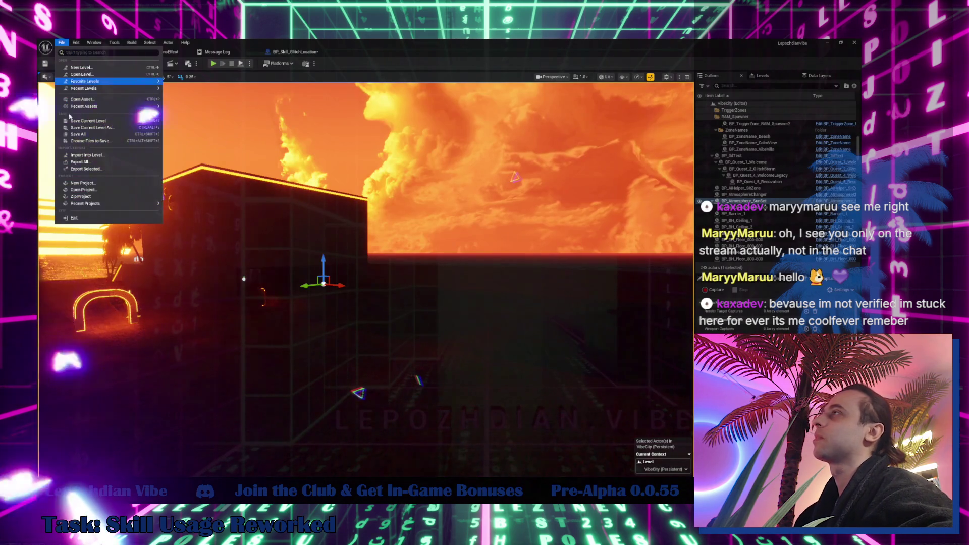
left_click(86, 135)
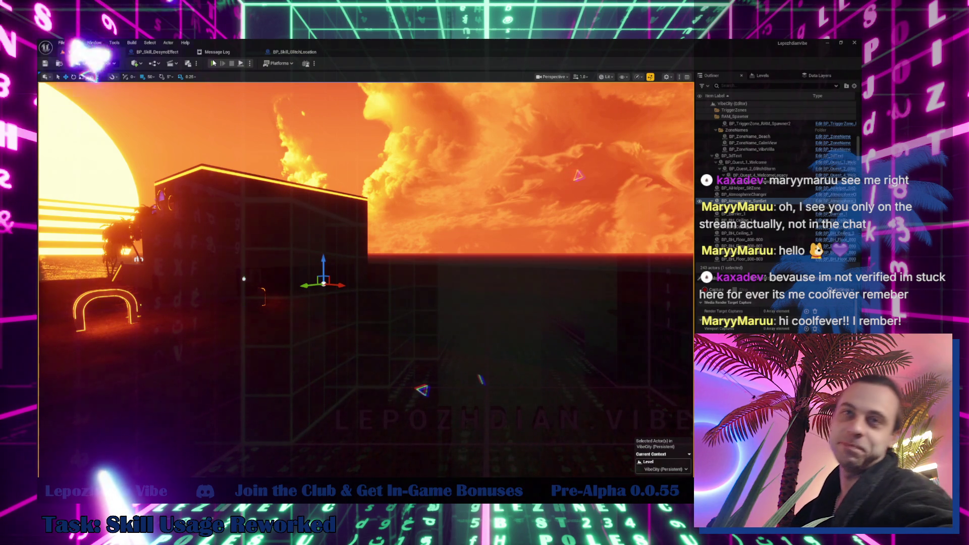
- Playtest the 2500 teleport with Infinite Energy enabled in Cheat Codes, then stop play
left_click(213, 63)
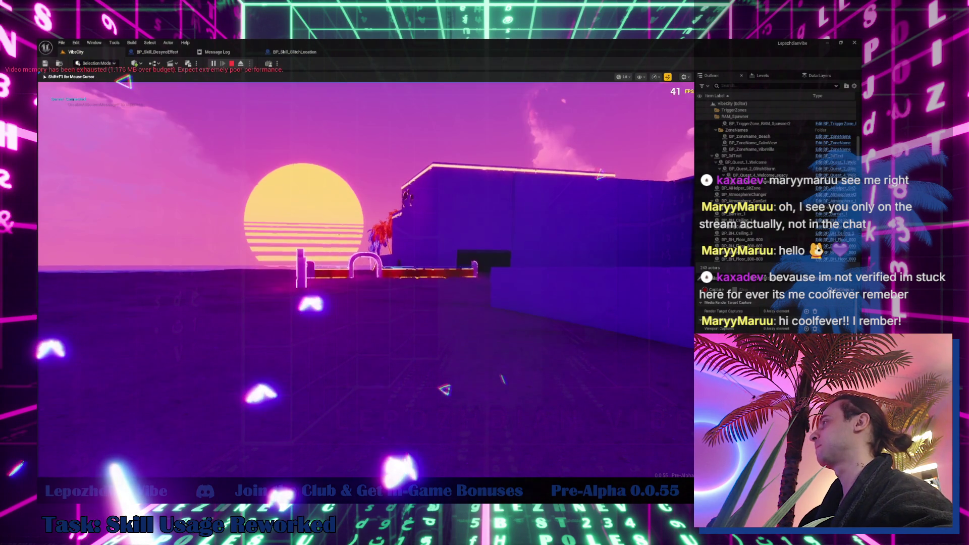
key("Escape")
left_click(300, 326)
left_click(267, 256)
key("Escape")
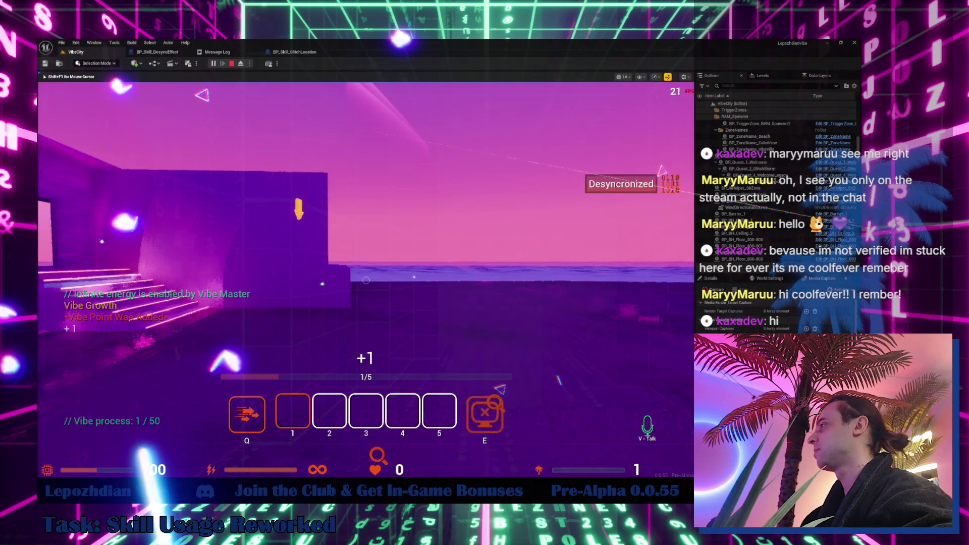
key("Escape")
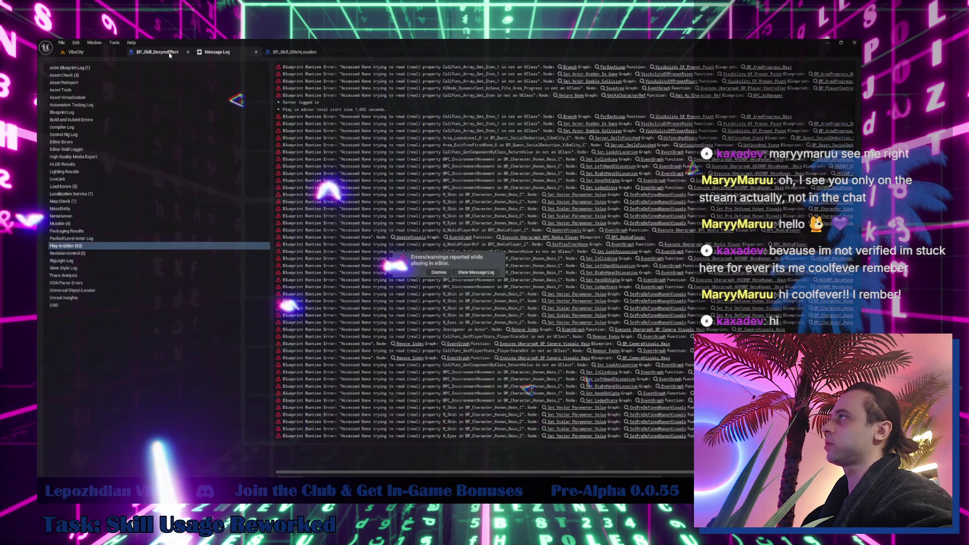
- Change the Make Literal Float in BP_Skill_GlitchLocation to 1500, then return to VibeCity
left_click(170, 52)
left_click(295, 52)
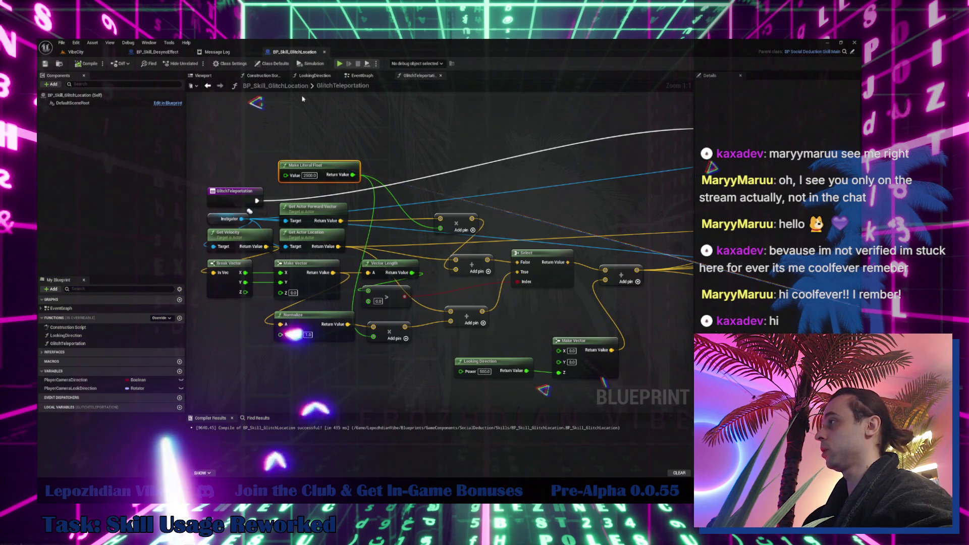
left_click(309, 176)
type("1500")
key("Return")
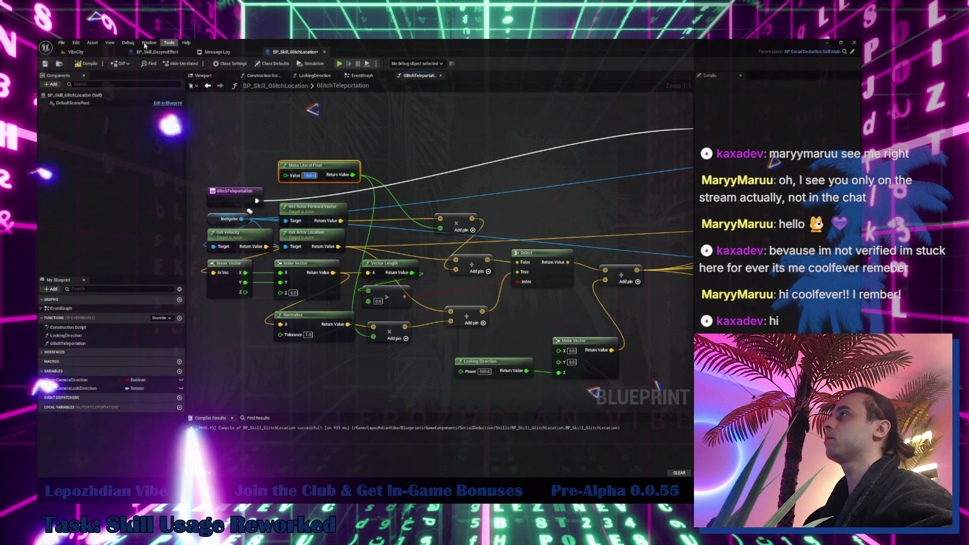
left_click(73, 53)
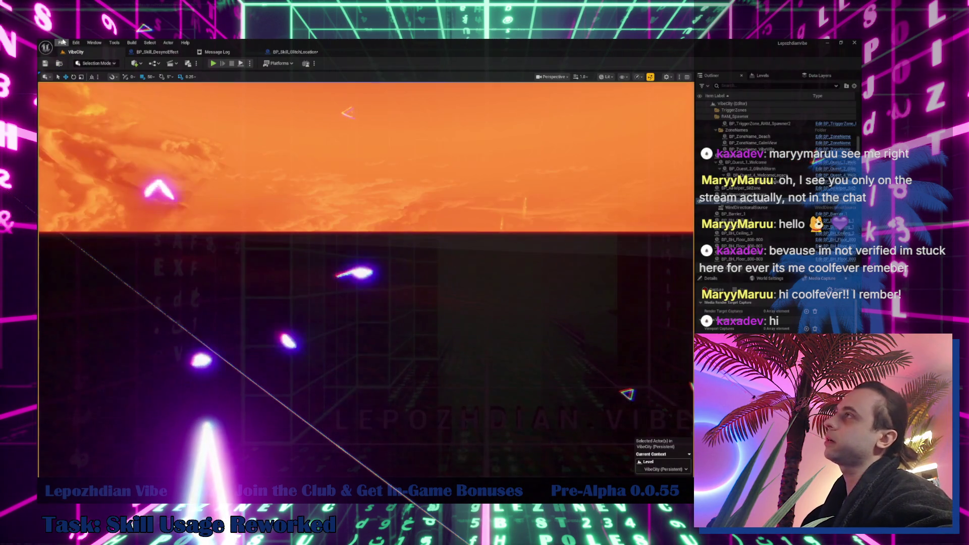
- Open the File menu, start a new play session, and open then close the Cheat Codes panel
left_click(61, 42)
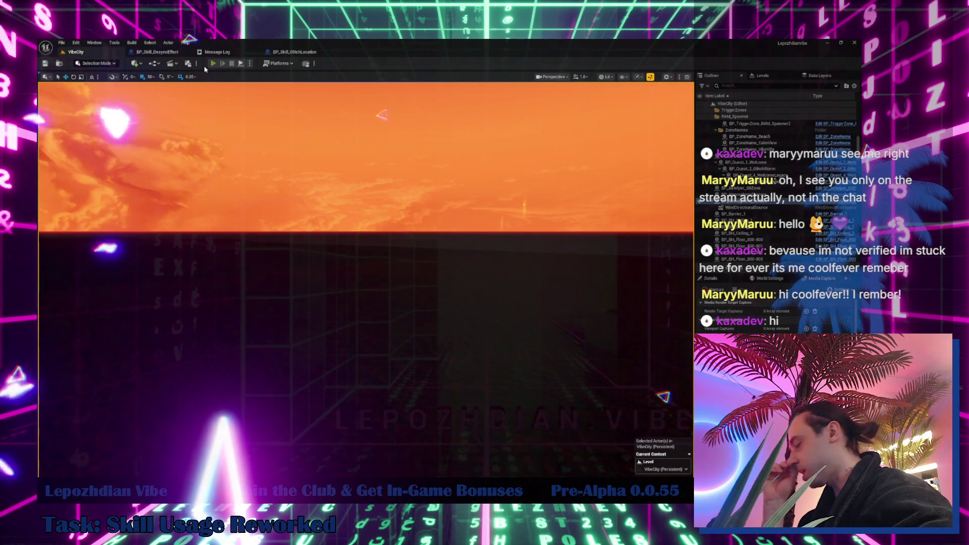
left_click(213, 63)
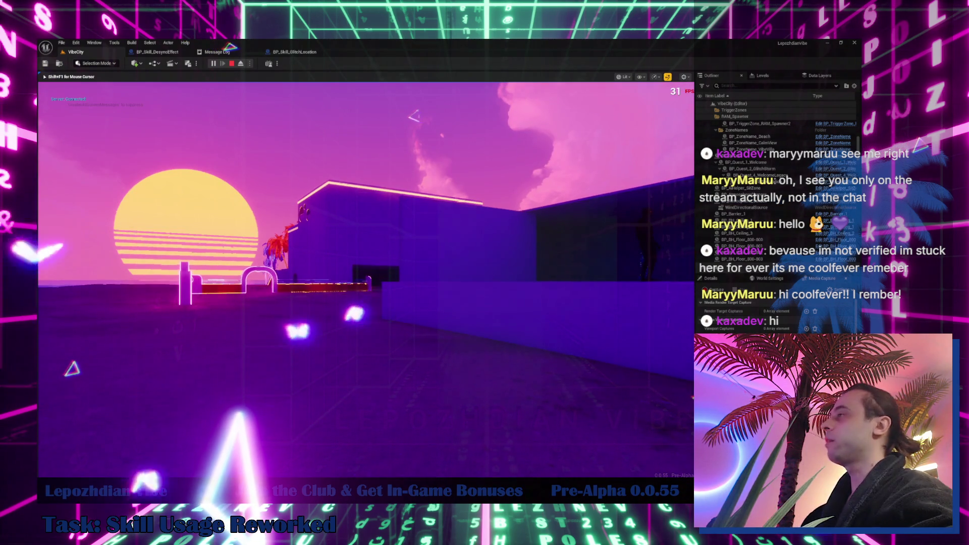
key("Escape")
left_click(288, 314)
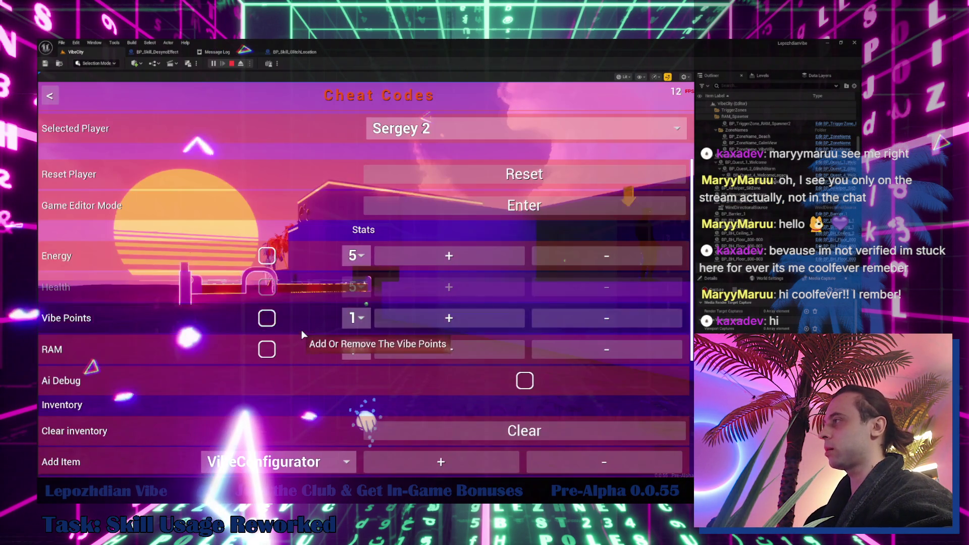
key("Escape")
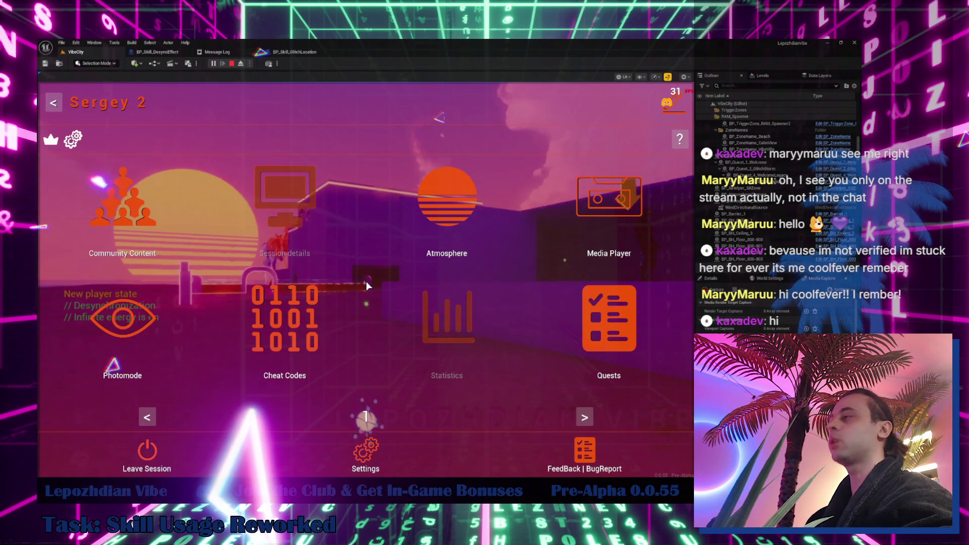
key("Escape")
- Use the Glitch skill with key 4 and walk the player through the neon arch
key("4")
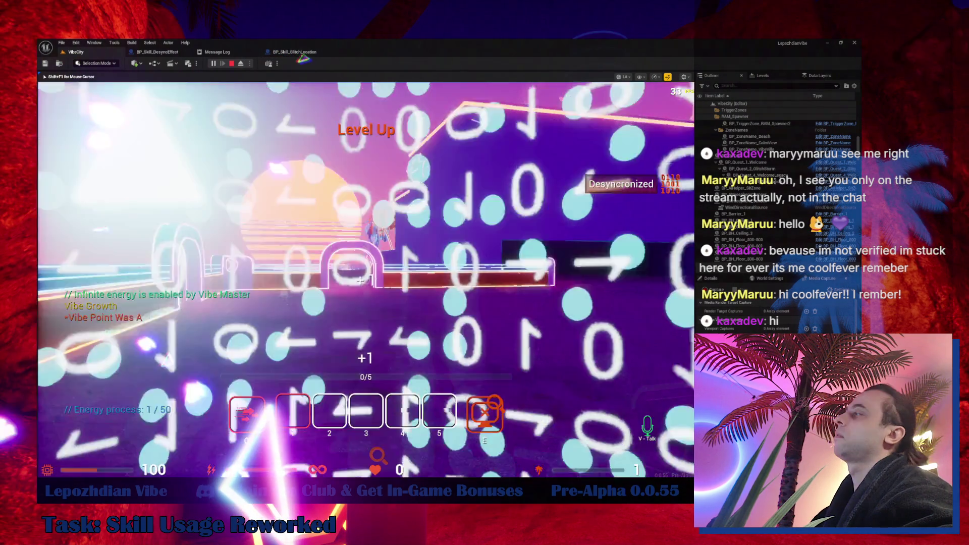
key("w")
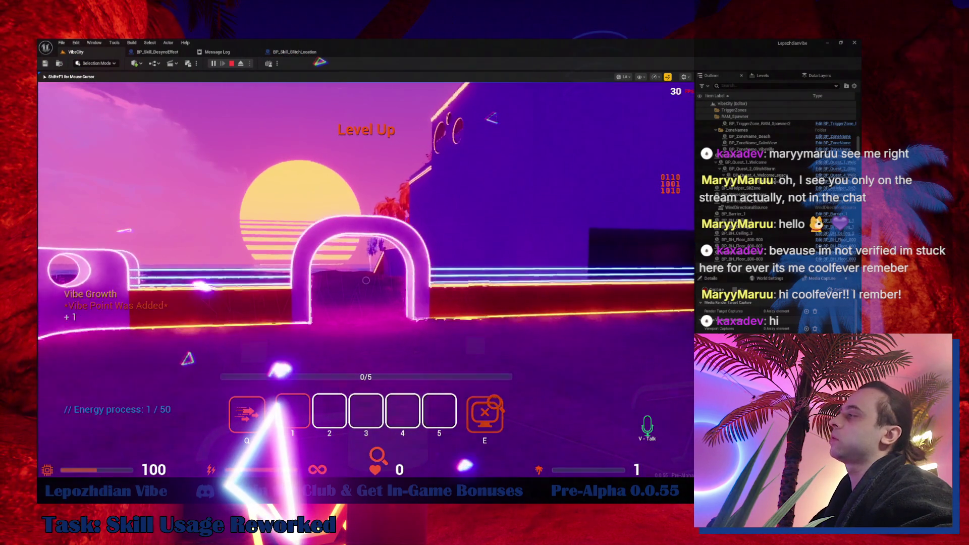
key("w")
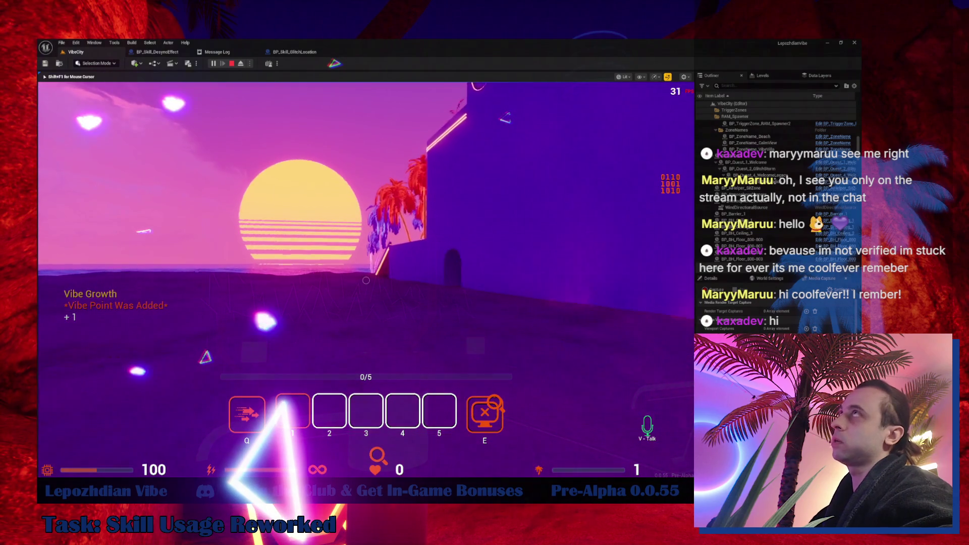
mouse_move(366, 280)
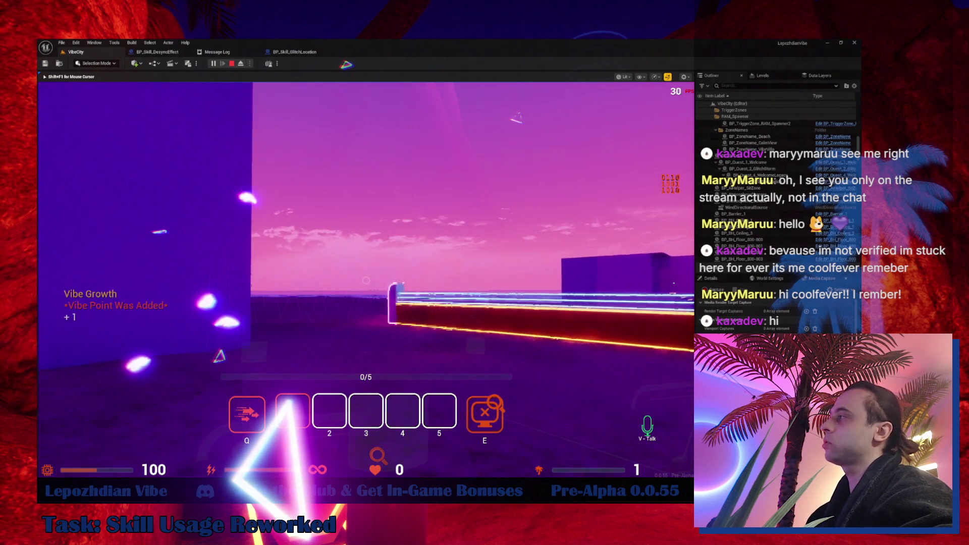
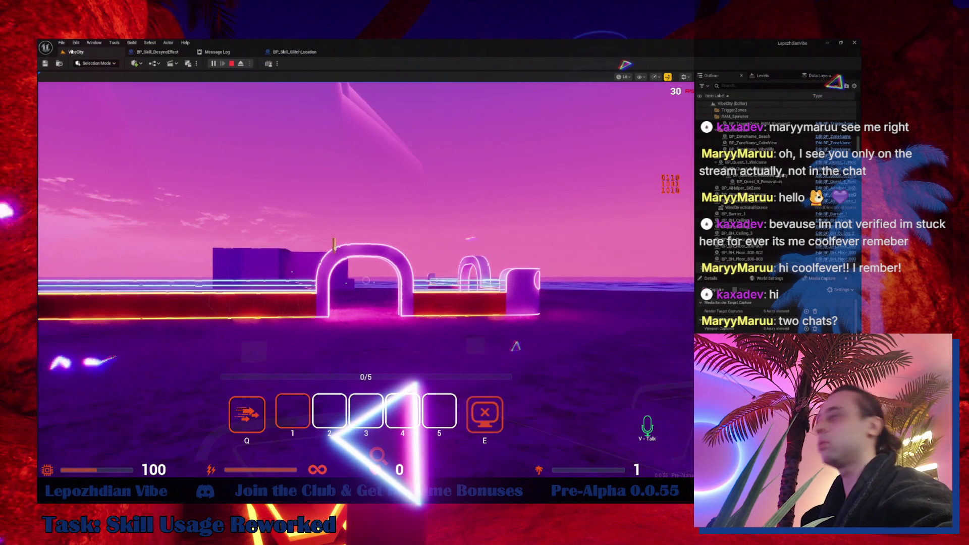
- Run the character repeatedly through the neon arches to level up and reach 4/10 progress
left_click(97, 426)
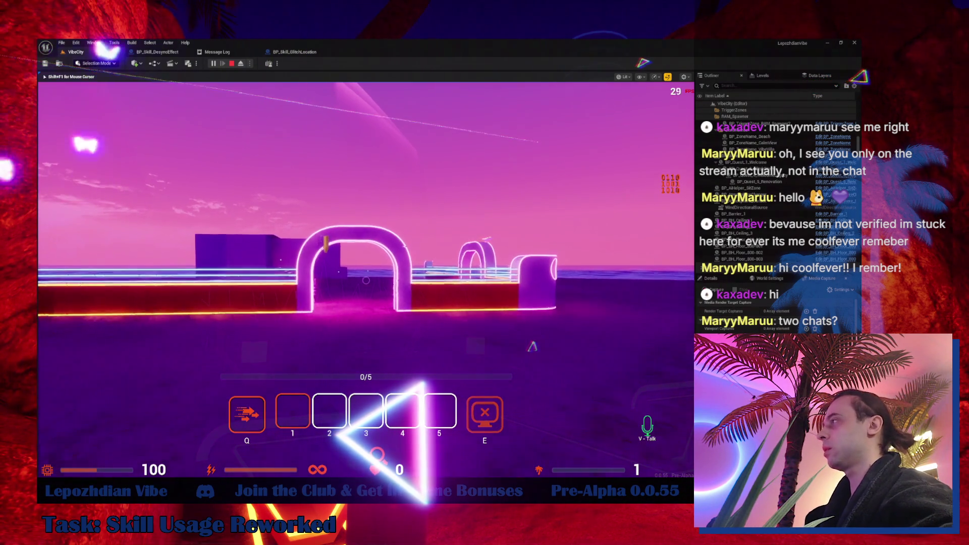
key("w")
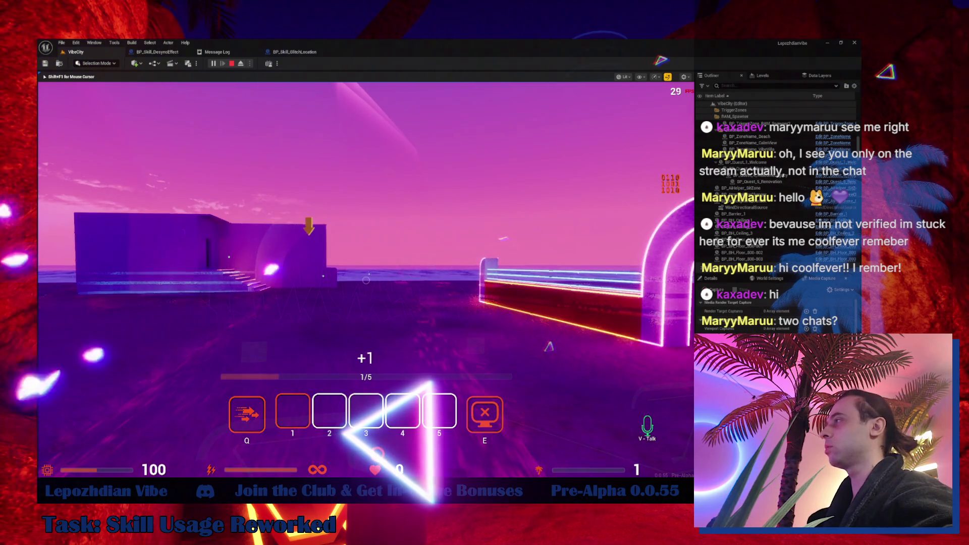
key("w")
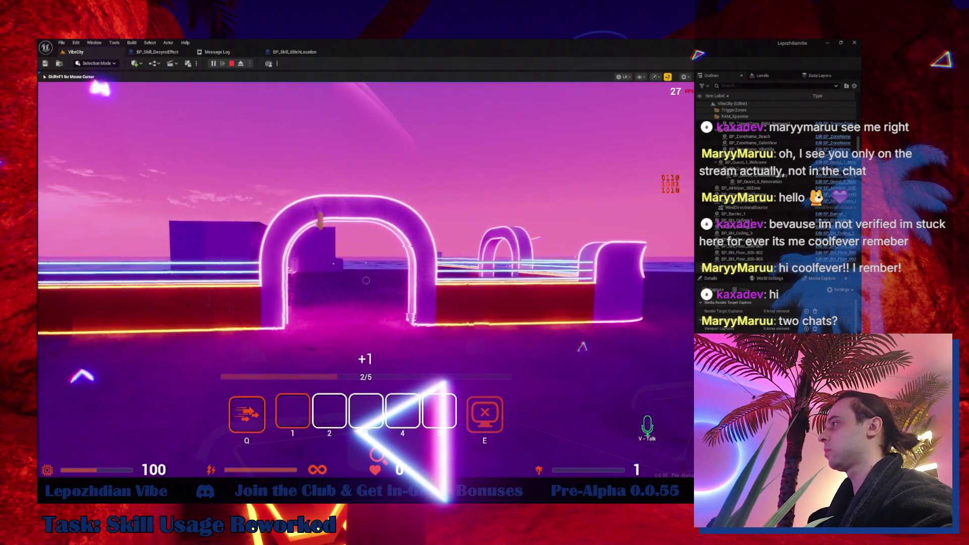
key("w")
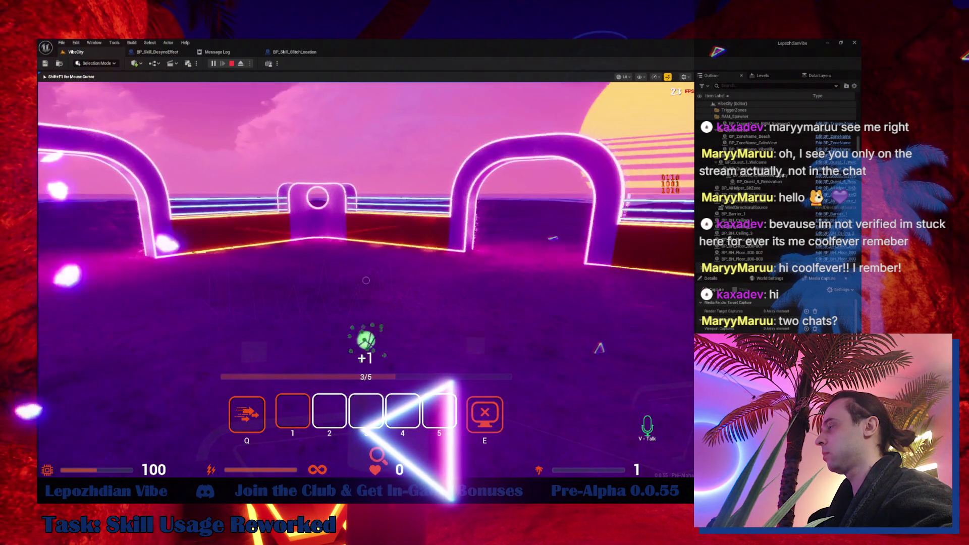
key("w")
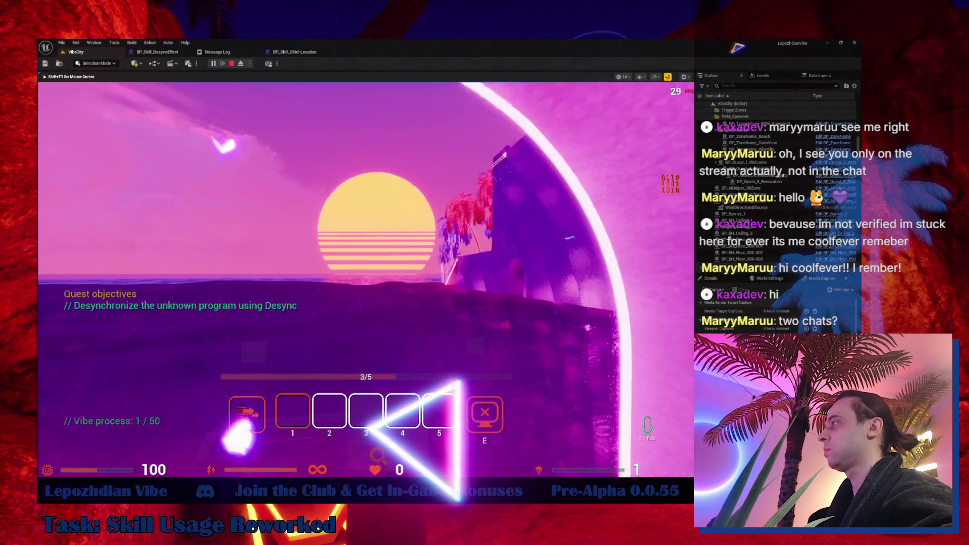
key("w")
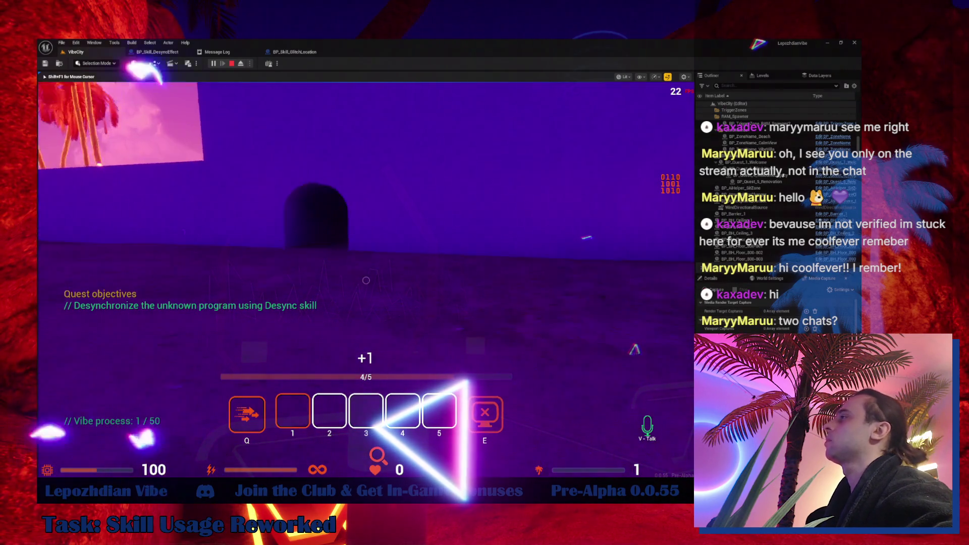
key("w")
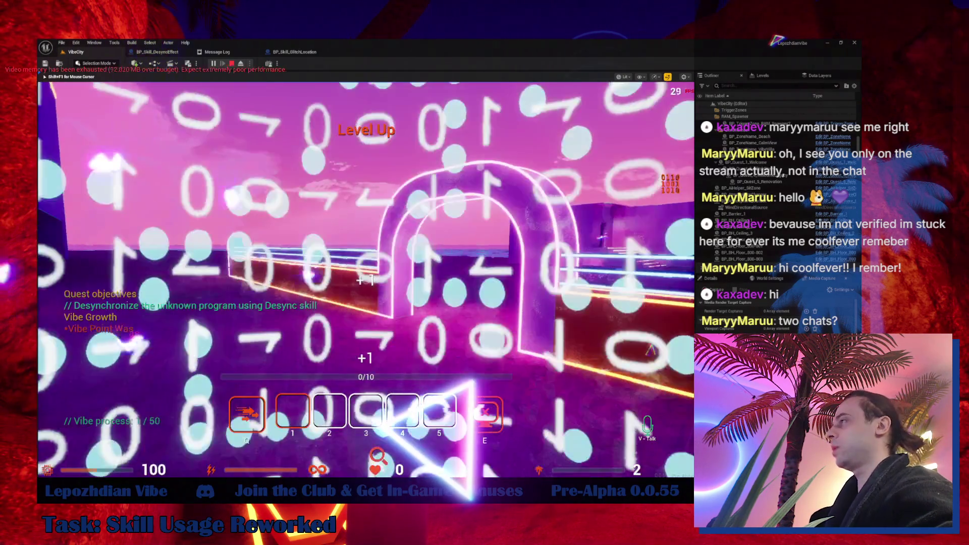
key("w")
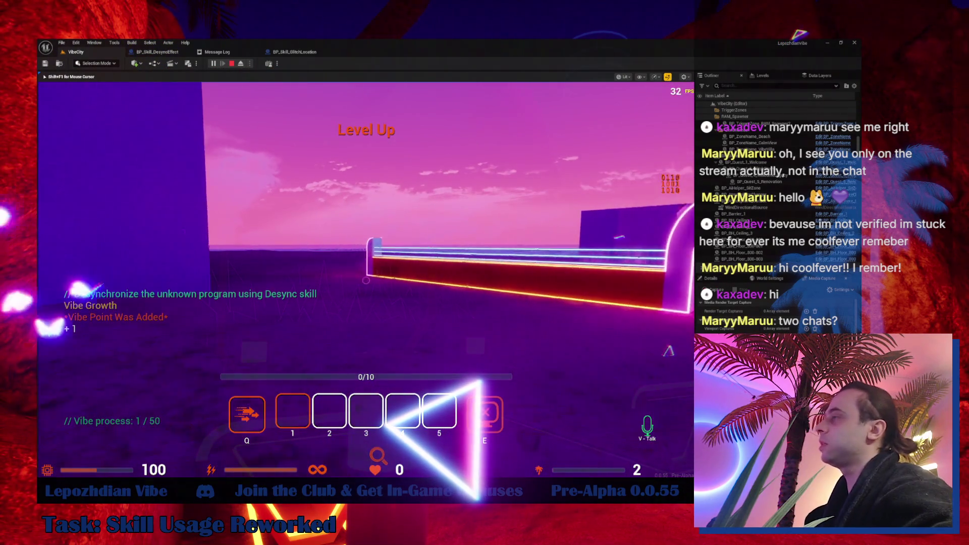
key("w")
key("w")
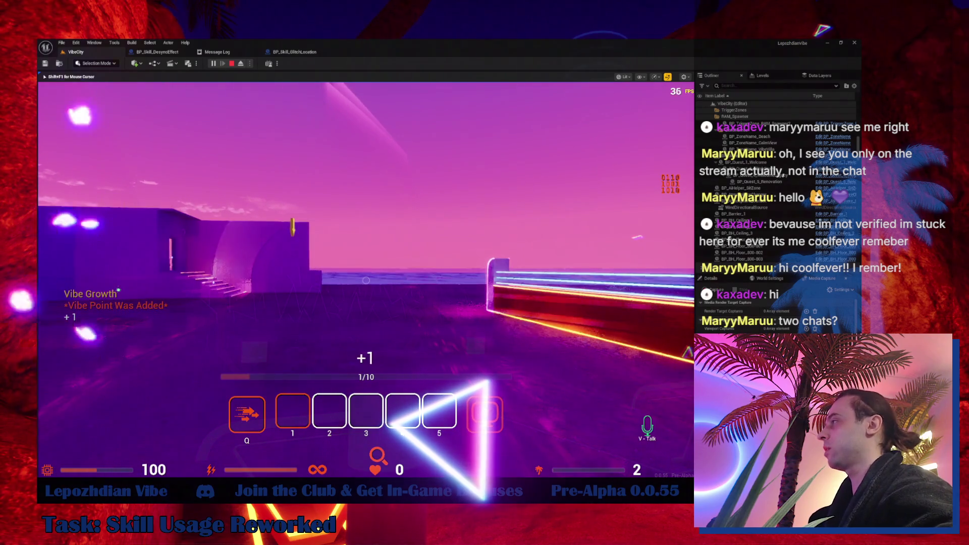
key("w")
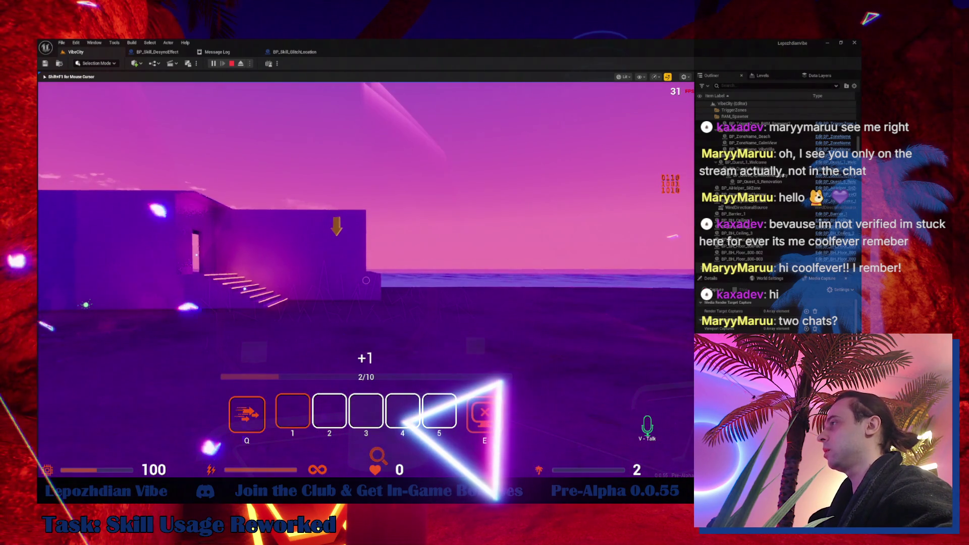
key("w")
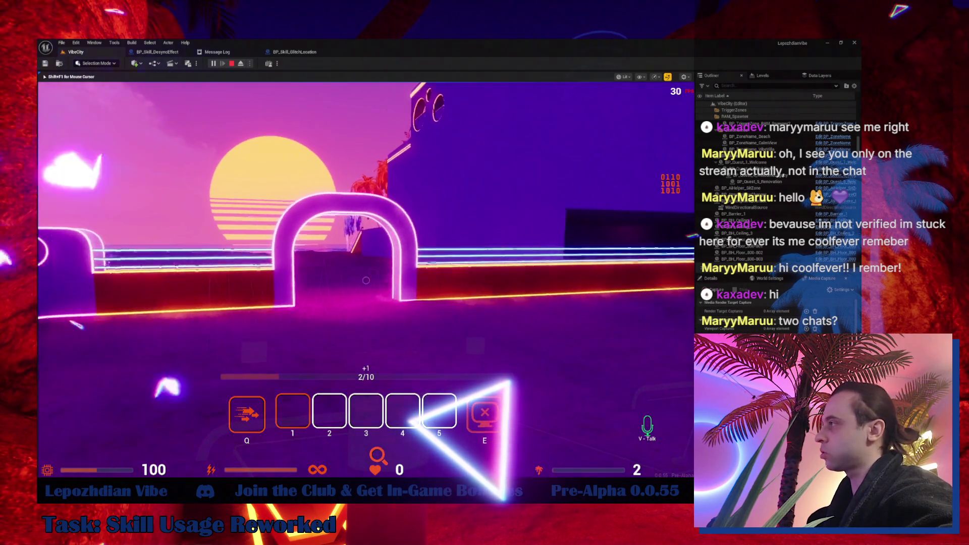
key("w")
key("w")
- Stop the play-test and change BP_Skill_GlitchLocation's GlitchTeleportation float from 1500 to 1000
key("a")
key("Escape")
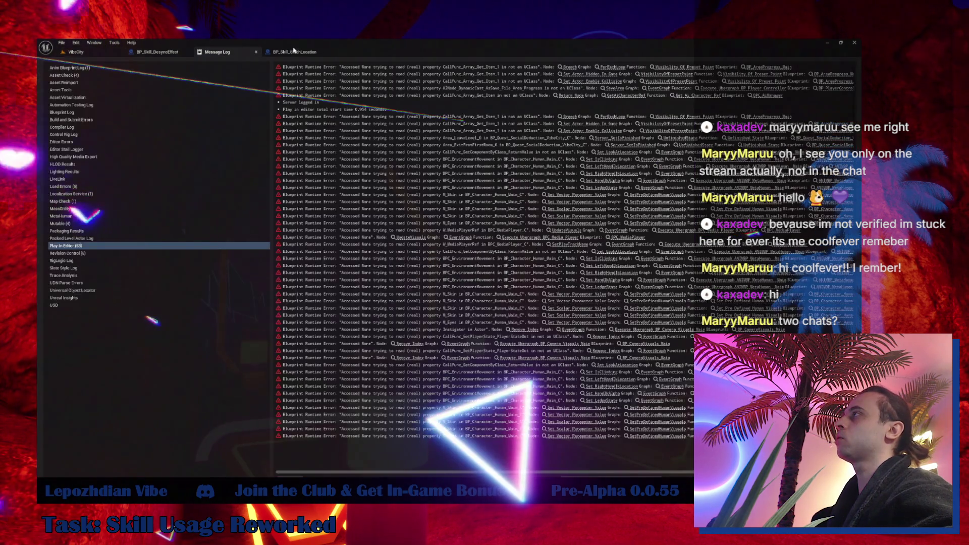
left_click(294, 52)
key("Return")
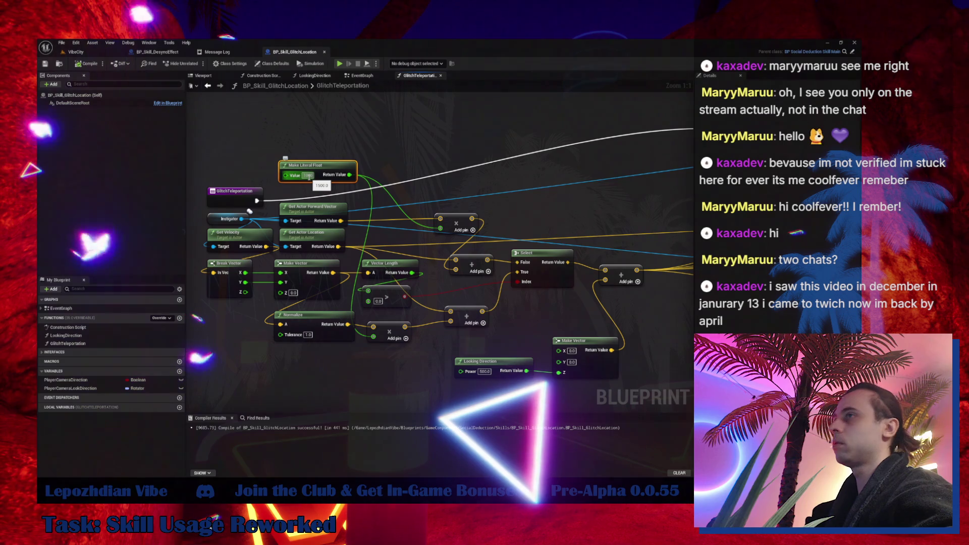
key("ctrl+z")
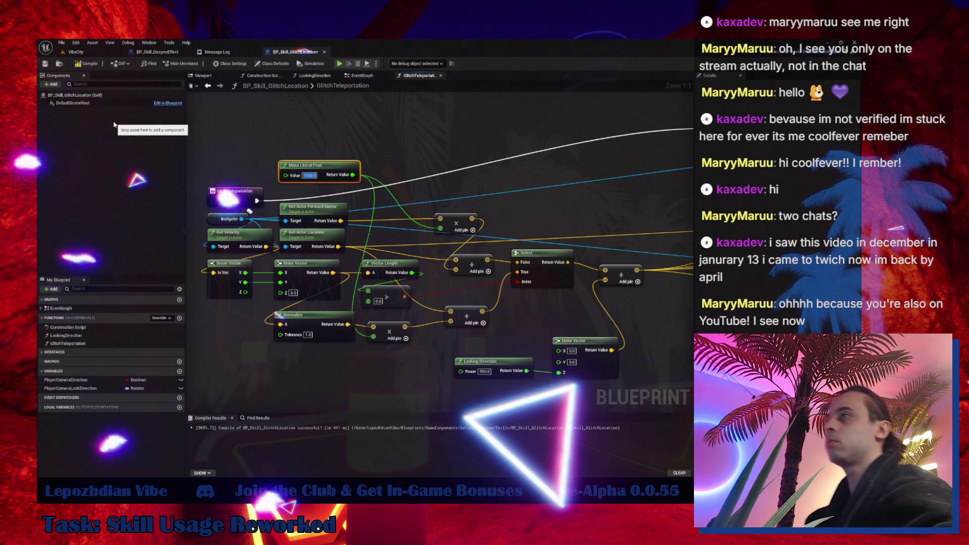
left_click(81, 54)
- Save the VibeCity level, start a new play session, and briefly view the Cheat Codes panel
left_click(62, 43)
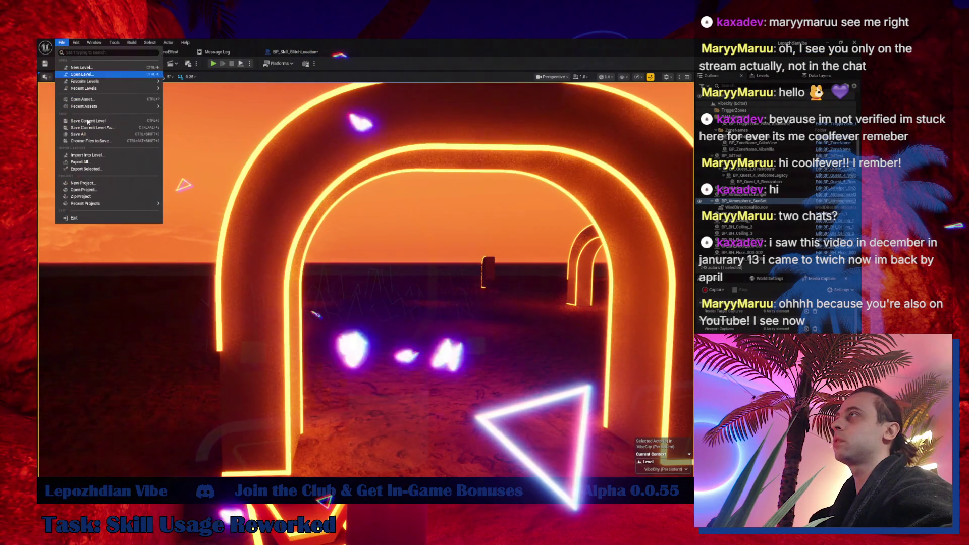
left_click(78, 134)
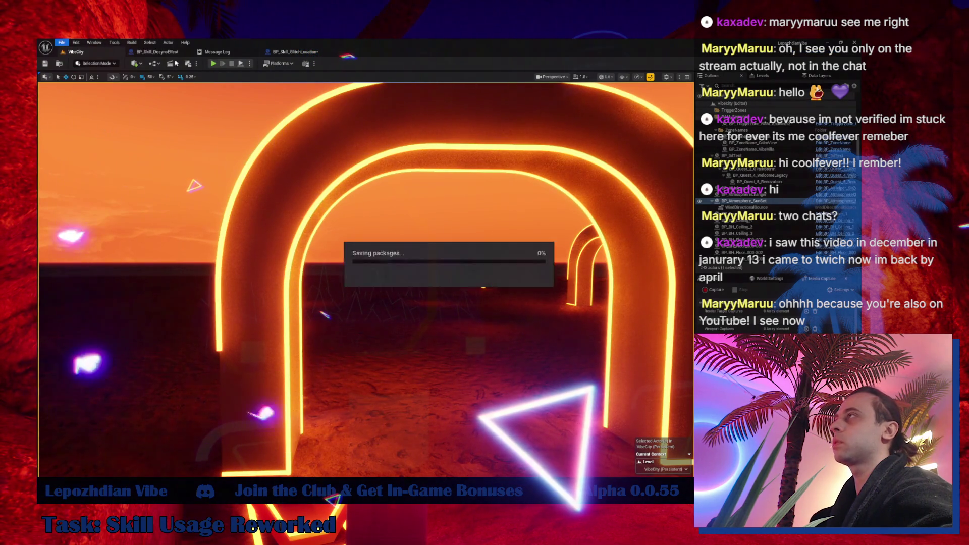
left_click(213, 63)
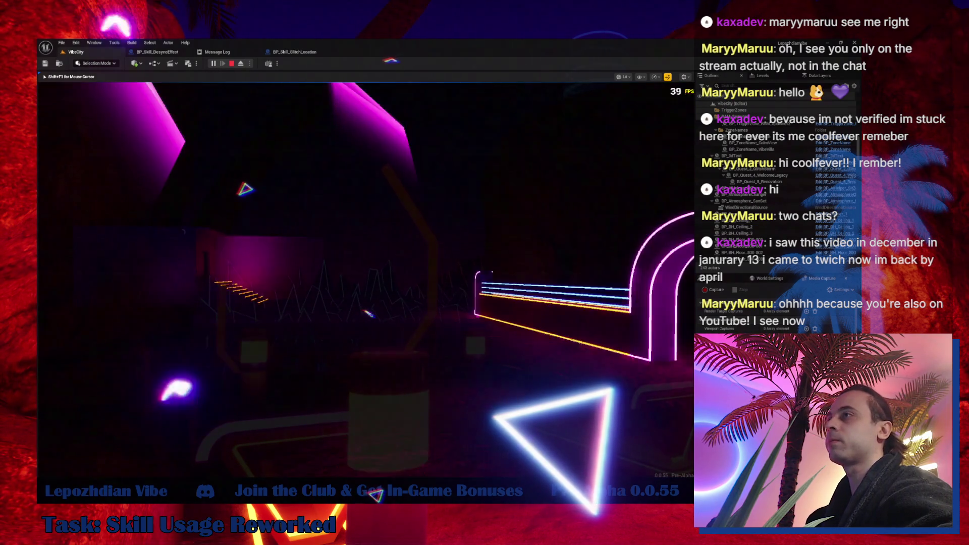
key("w")
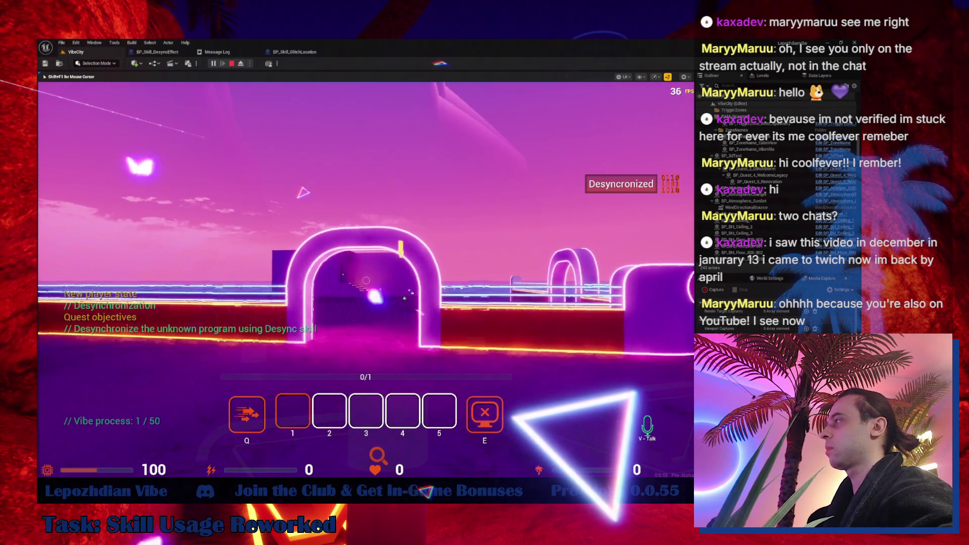
key("Tab")
left_click(283, 328)
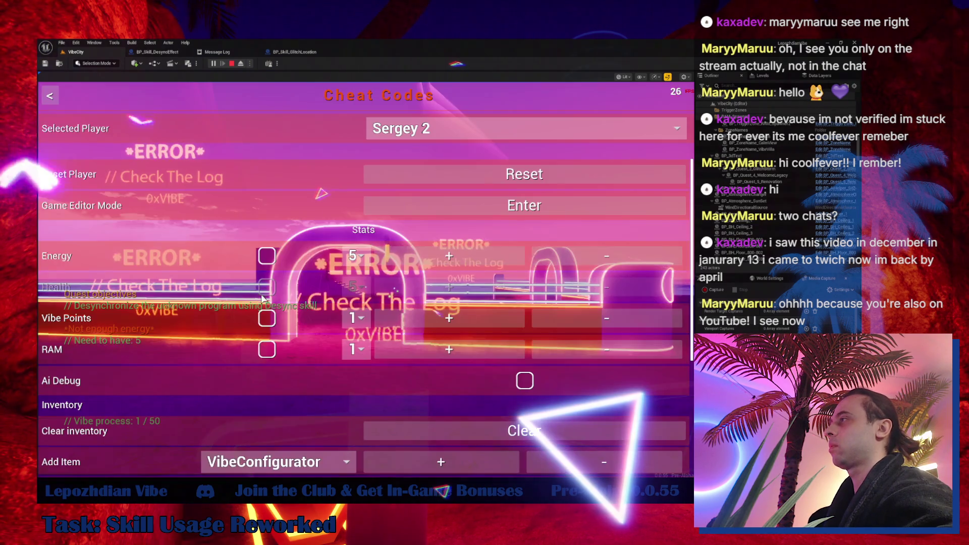
key("Escape")
key("Tab")
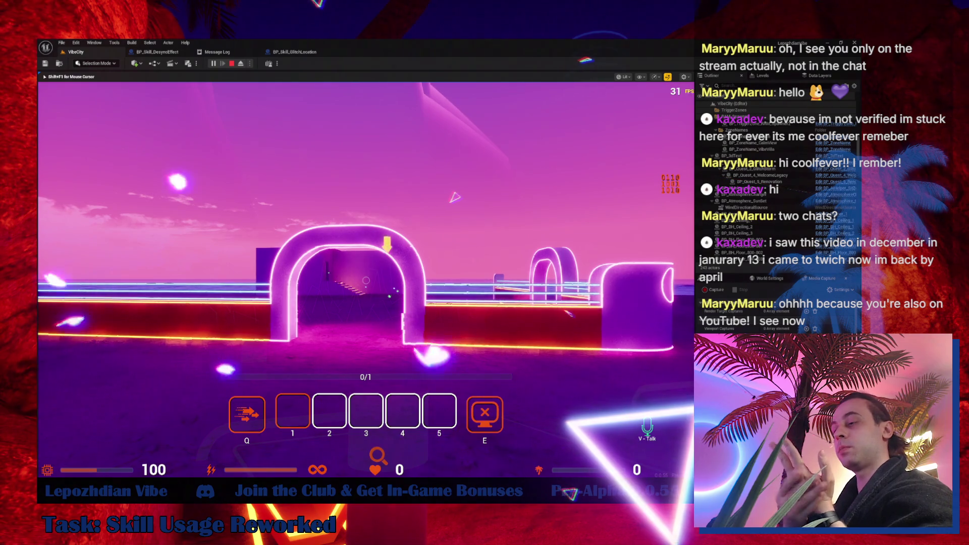
- Run through the arches along the purple wall, collecting points toward the next level
key("s")
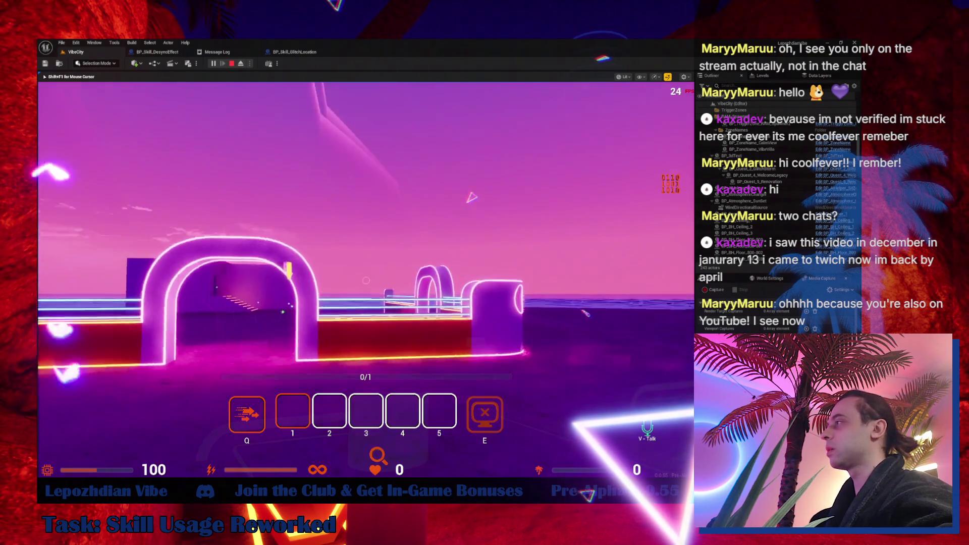
key("w")
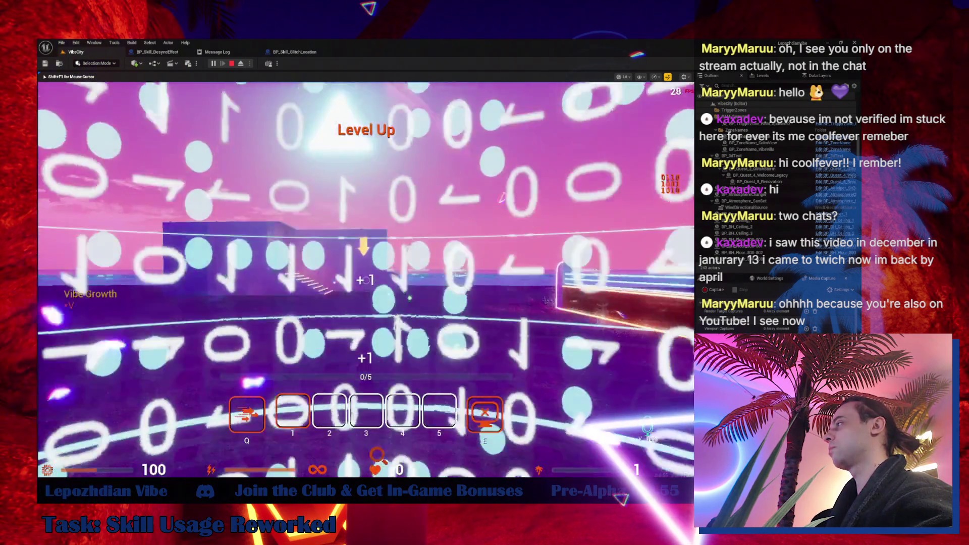
key("w")
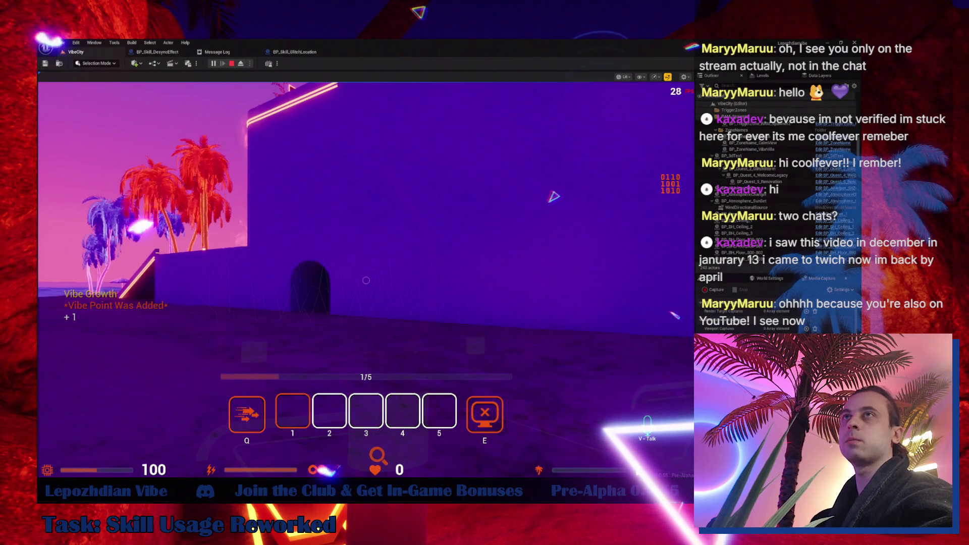
left_click(520, 312)
key("w")
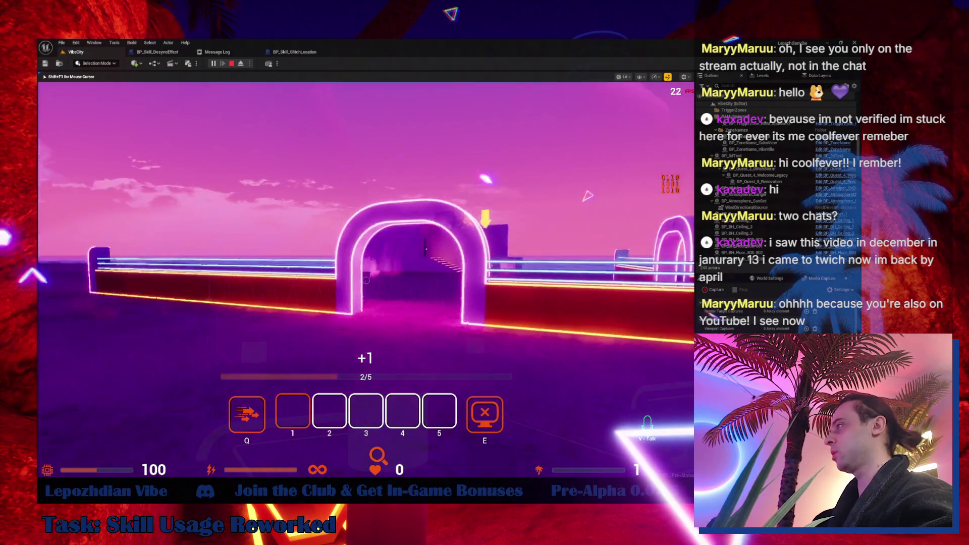
key("w")
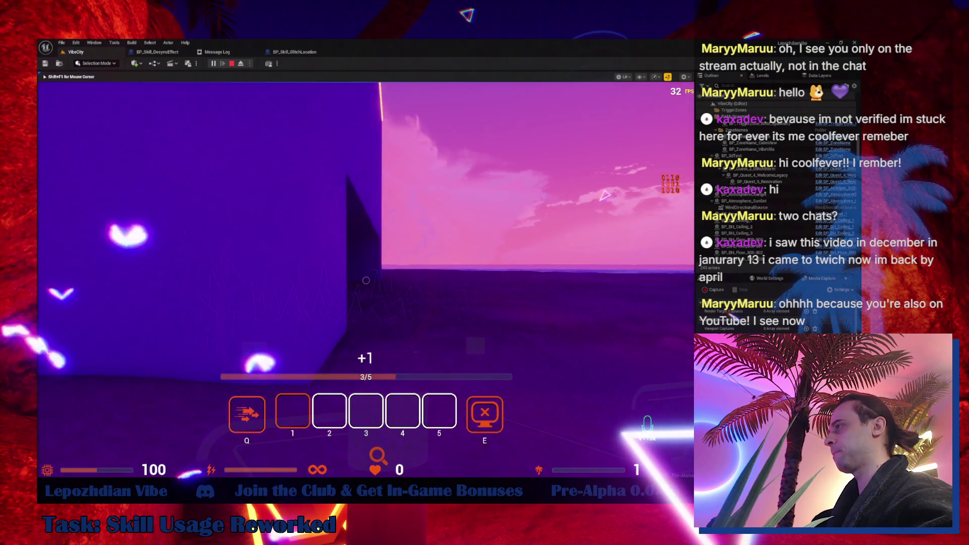
key("w")
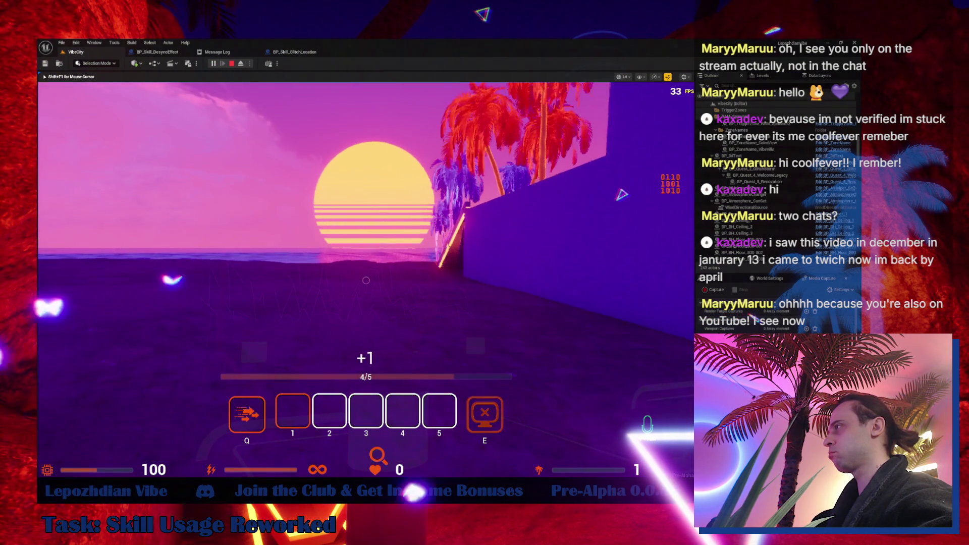
key("w")
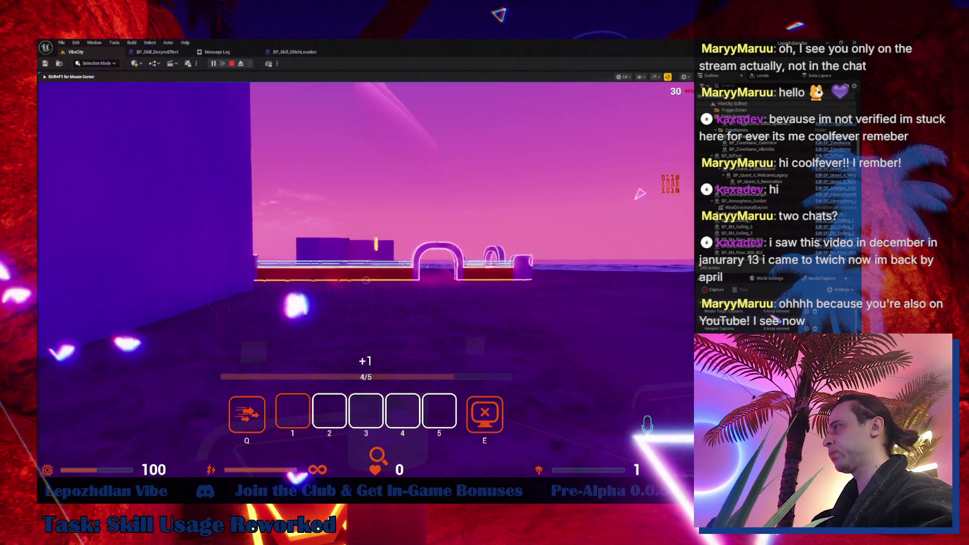
key("w")
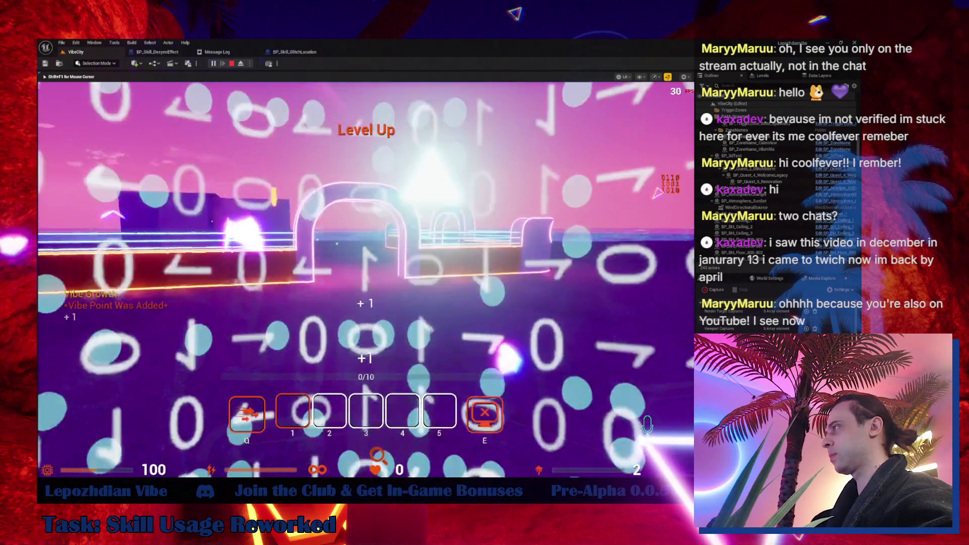
key("w")
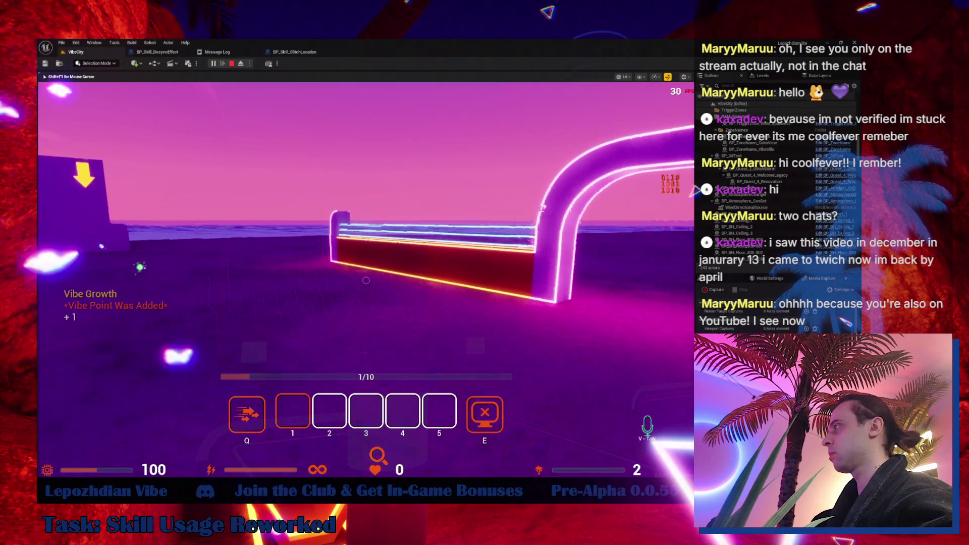
key("w")
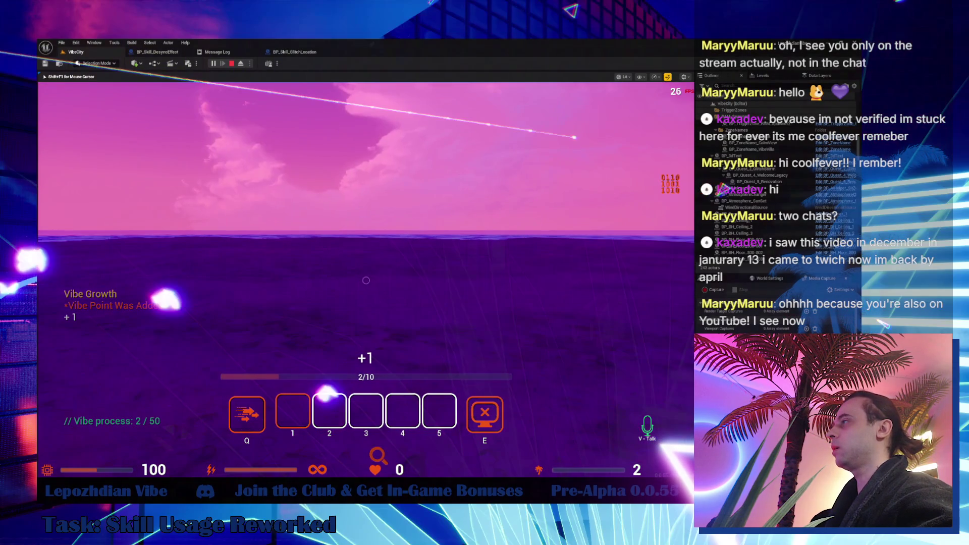
key("w")
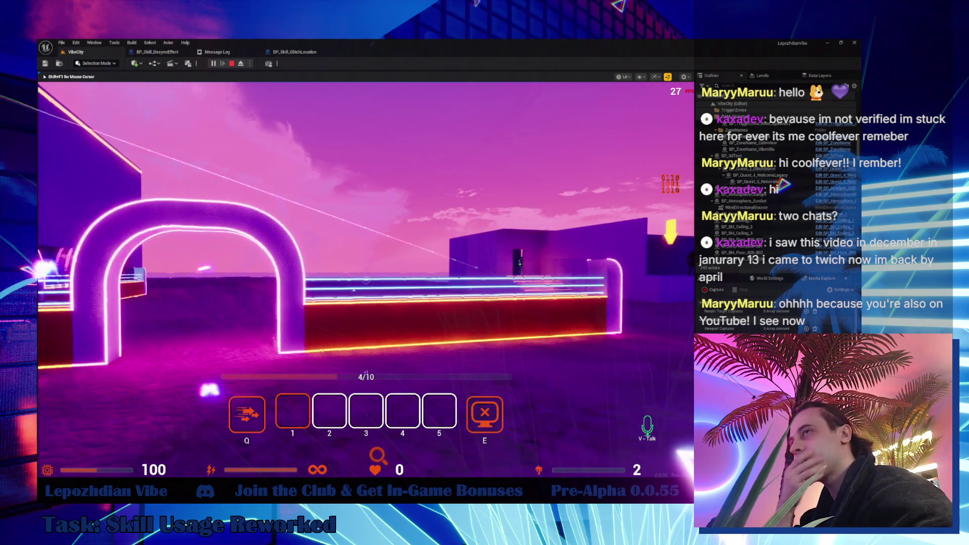
- Gather more pickups around the neon arena and circle-window block to level up
key("w")
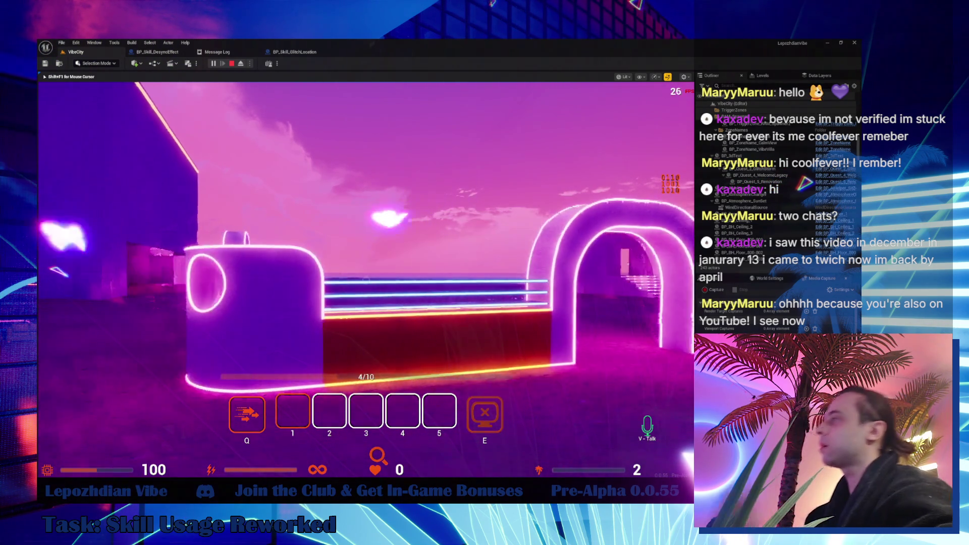
key("w")
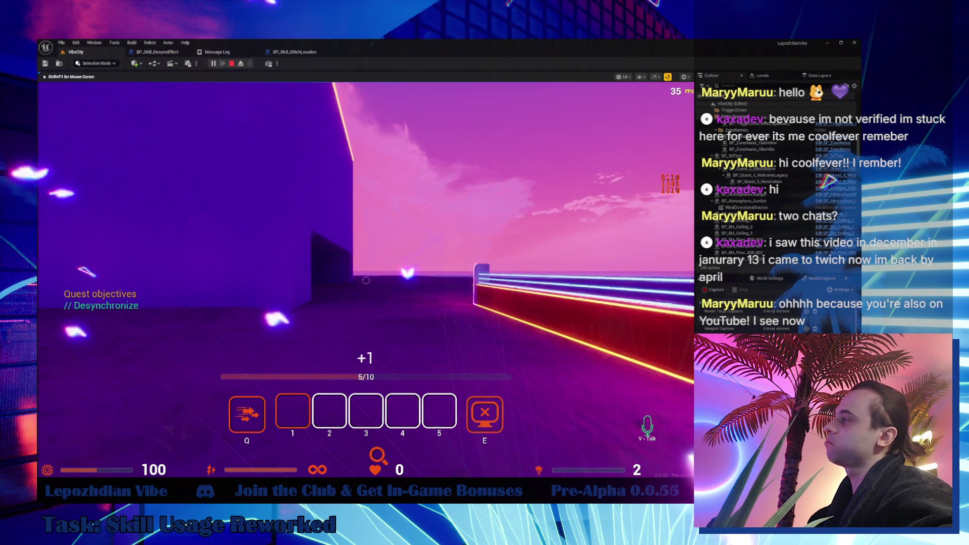
key("w")
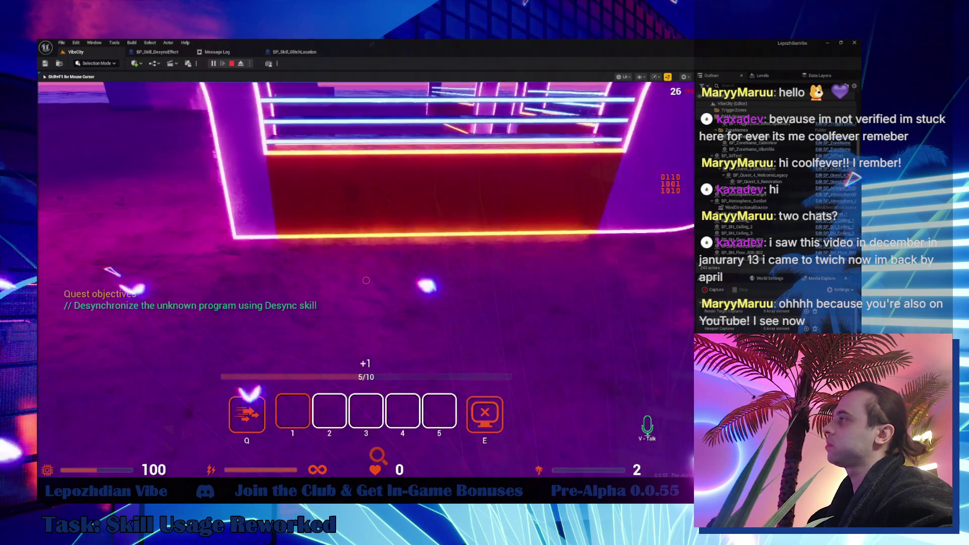
key("w")
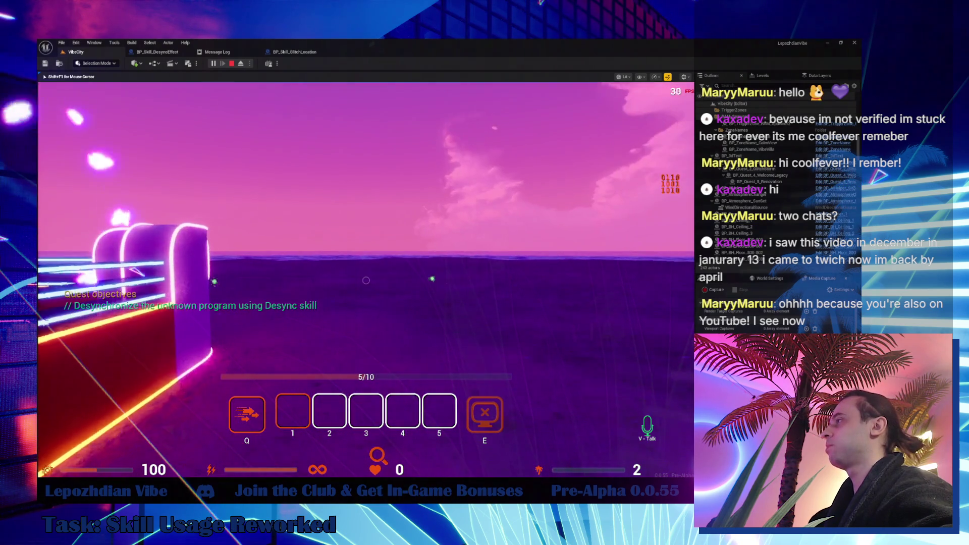
key("w")
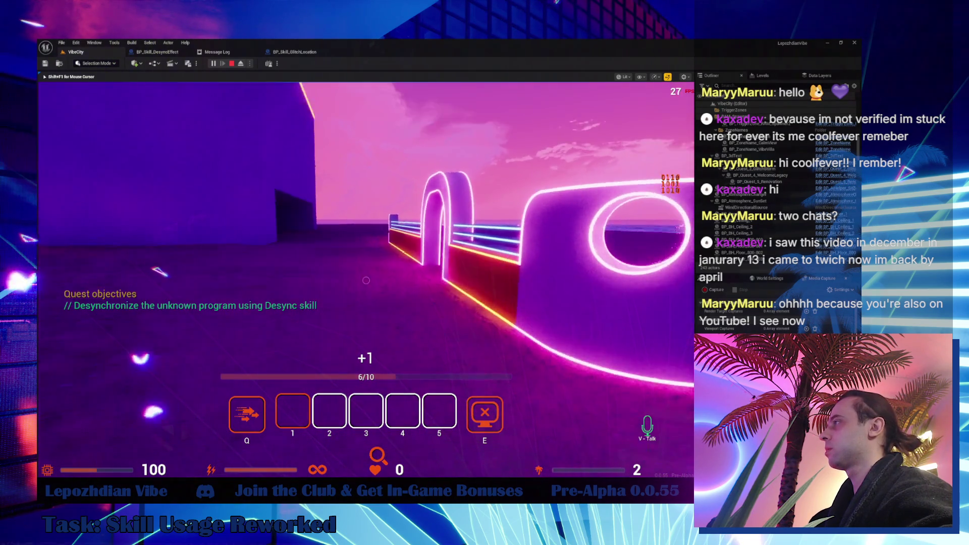
key("w")
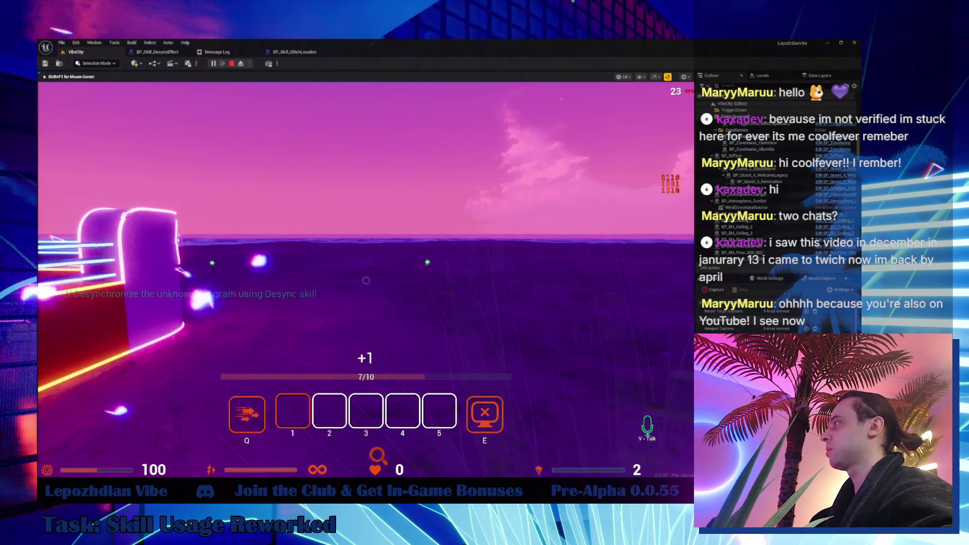
key("w")
key("w")
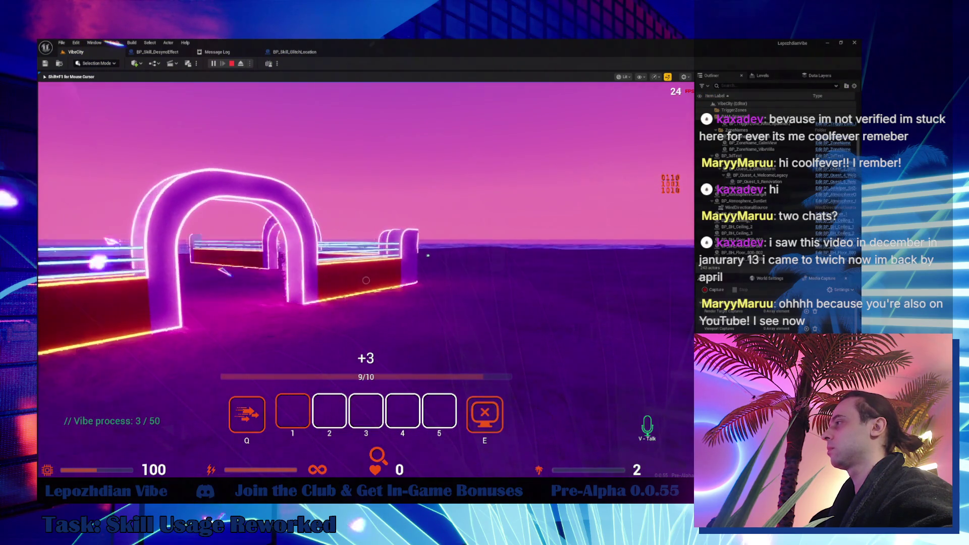
key("w")
key("w")
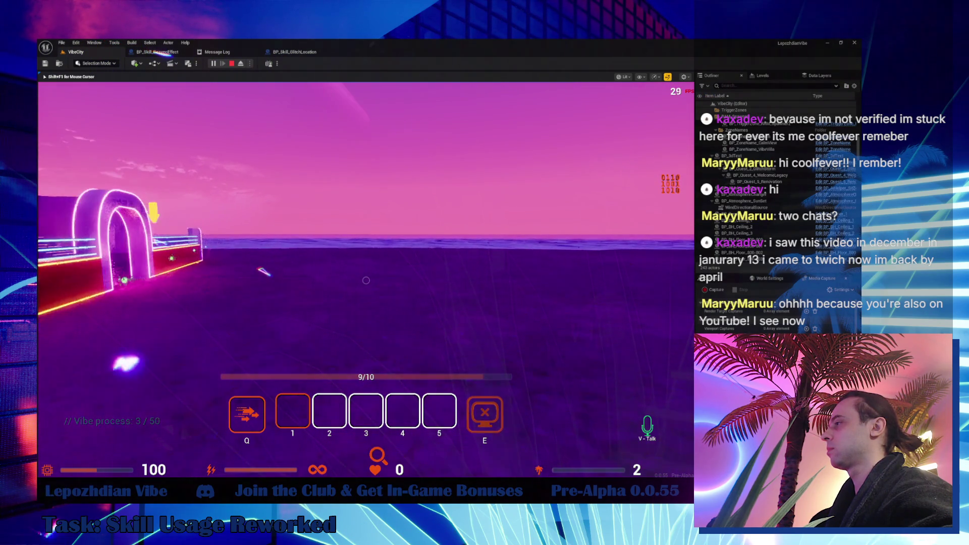
key("w")
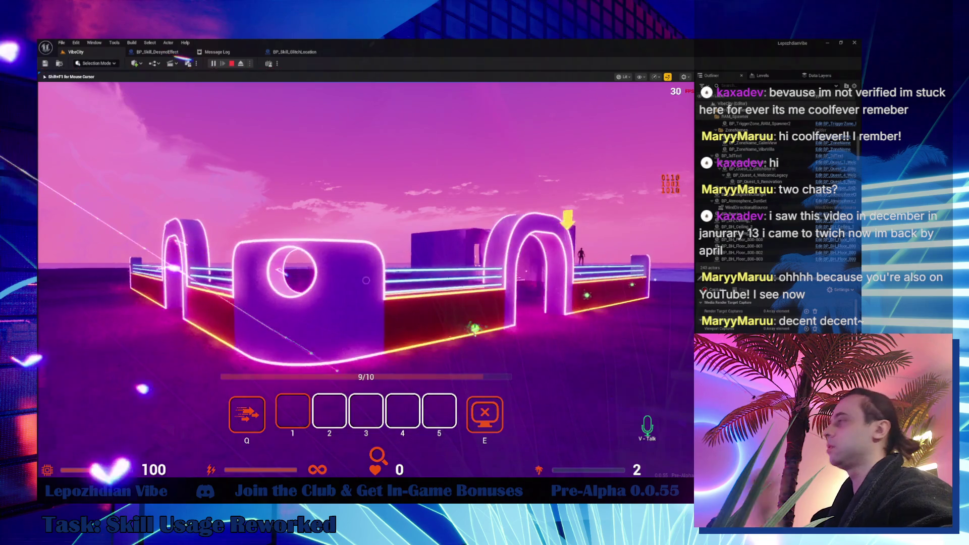
key("a")
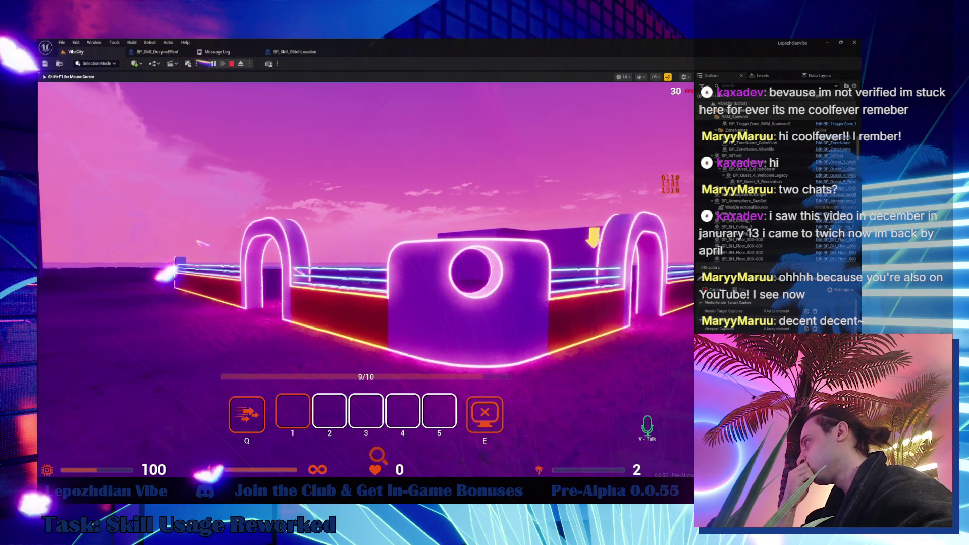
key("d")
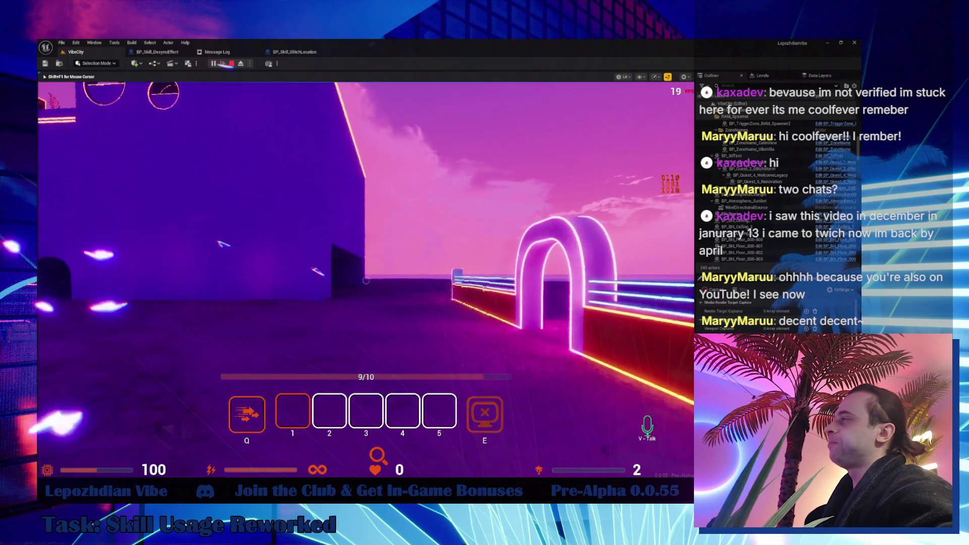
key("w")
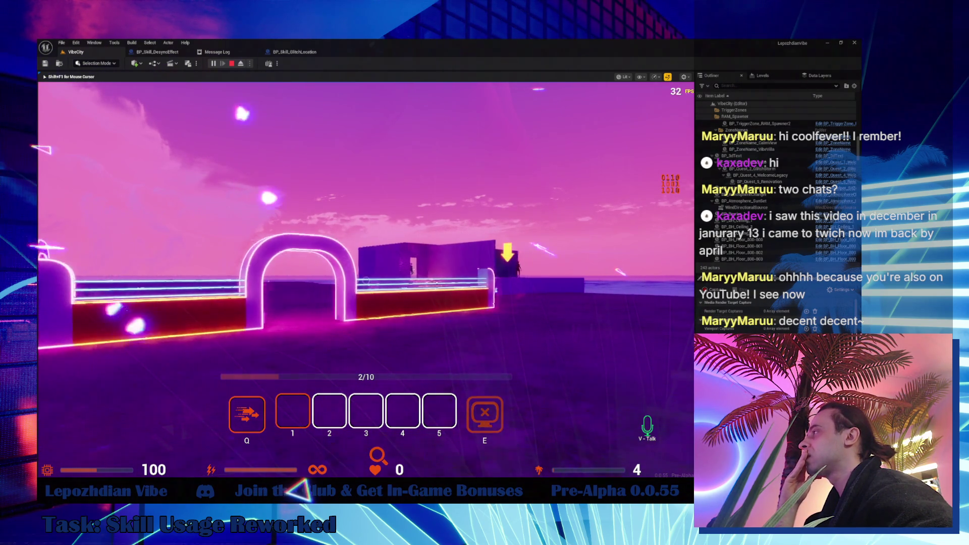
- Collect pickups past the arch and cylinder, then pause and view the Cheat Codes page
key("w")
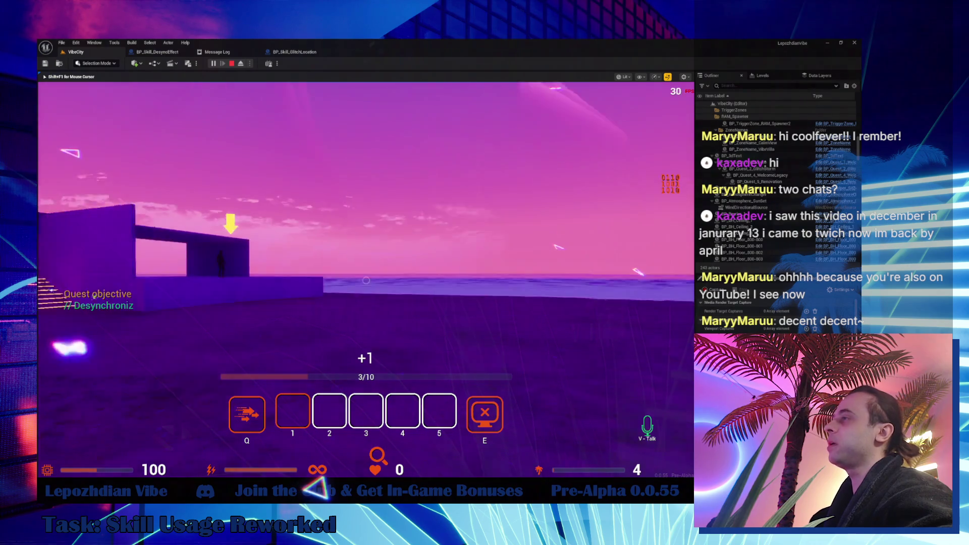
key("w")
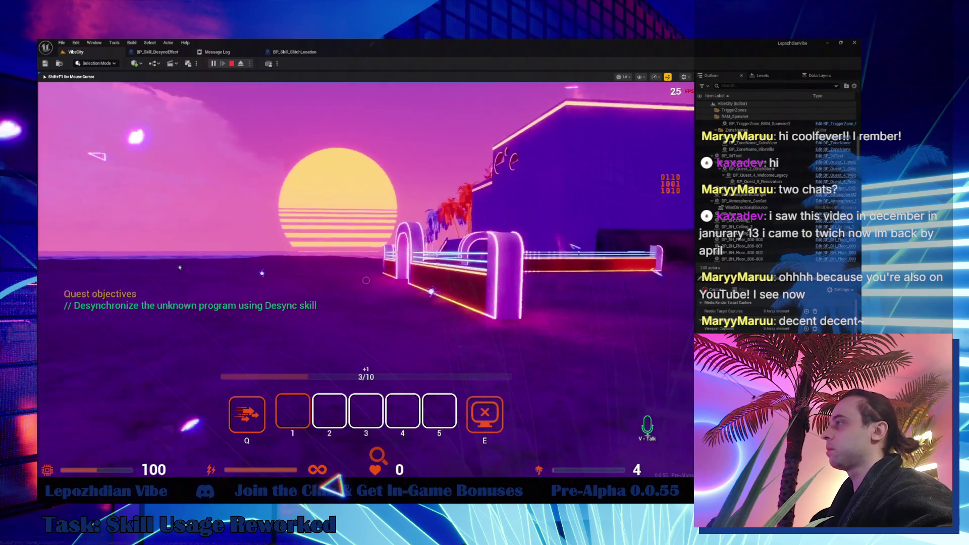
key("w")
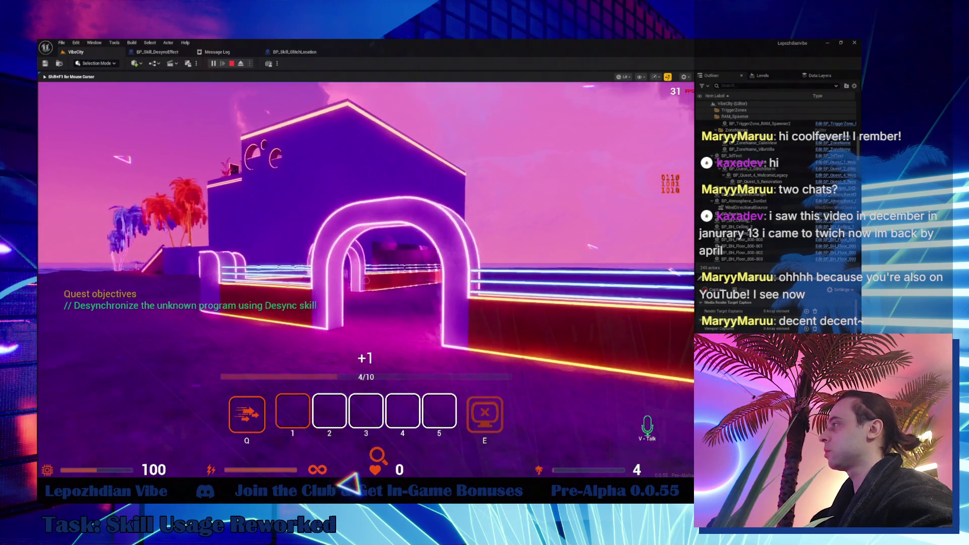
key("w")
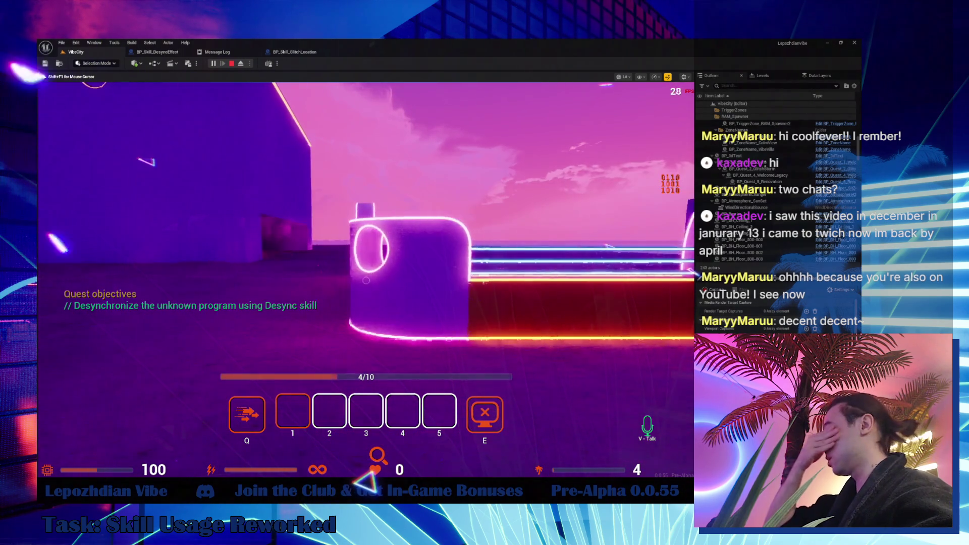
key("w")
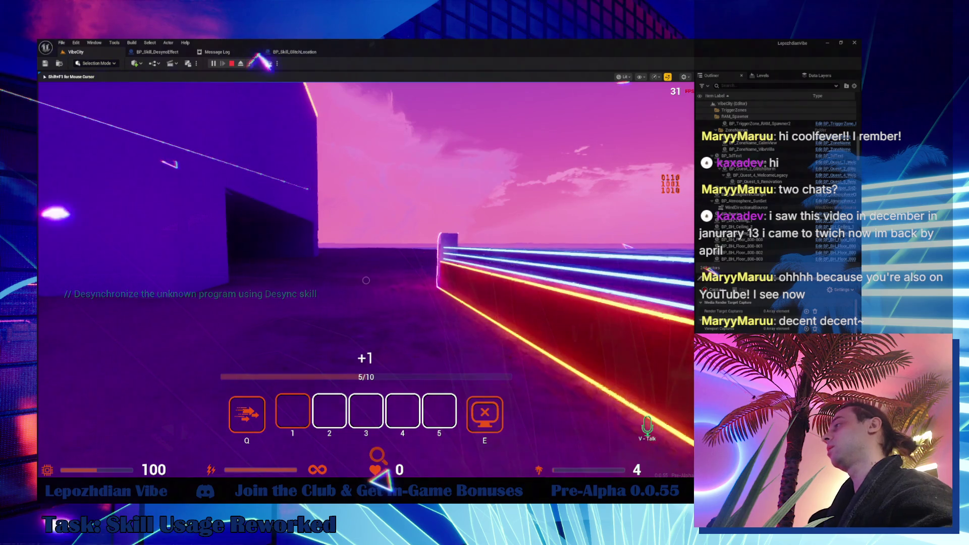
key("w")
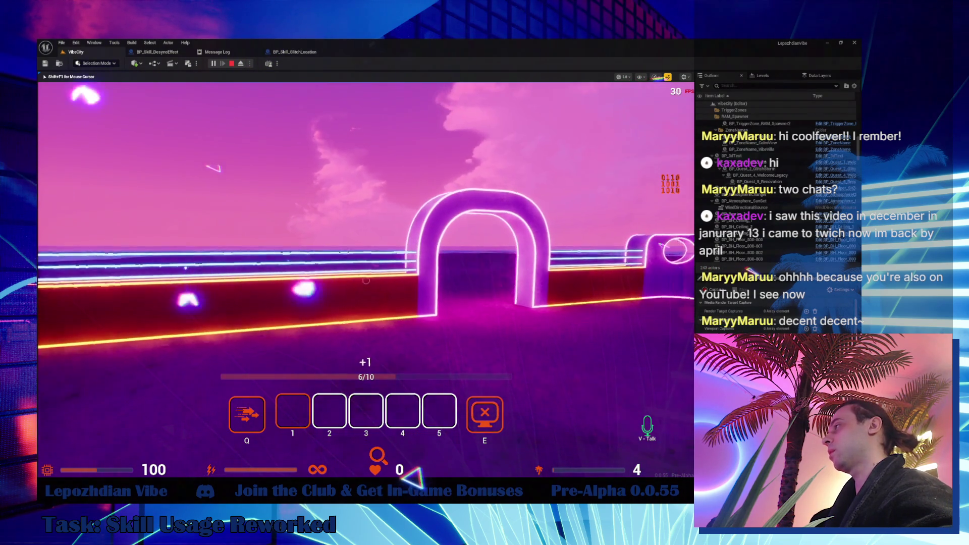
key("Escape")
left_click(317, 322)
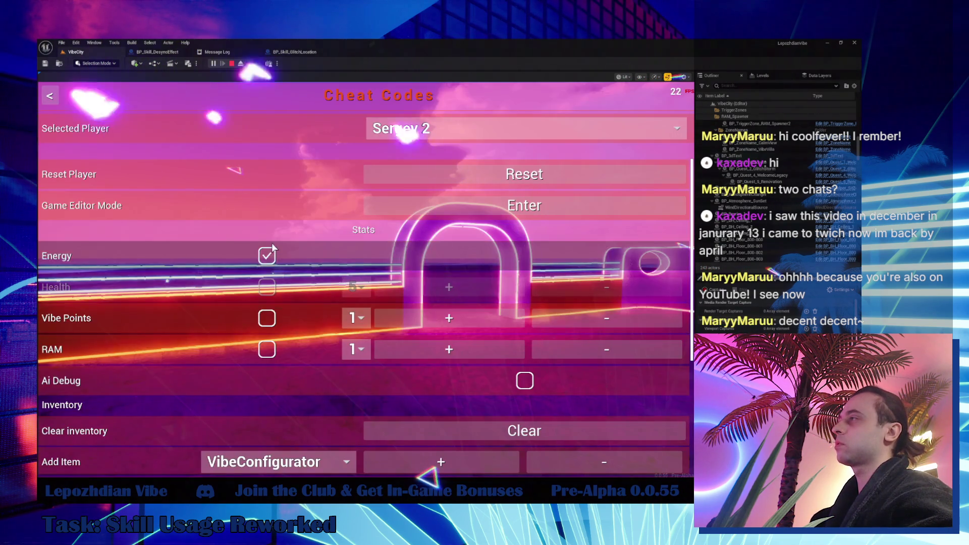
- Resume play and test the Q skill, first without energy, then spending five energy
key("Escape")
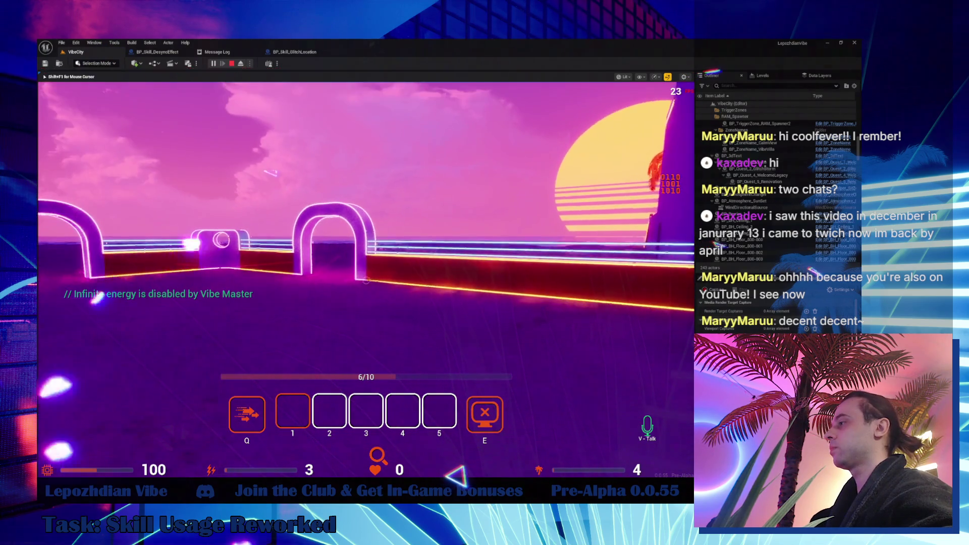
key("q")
key("q")
key("q")
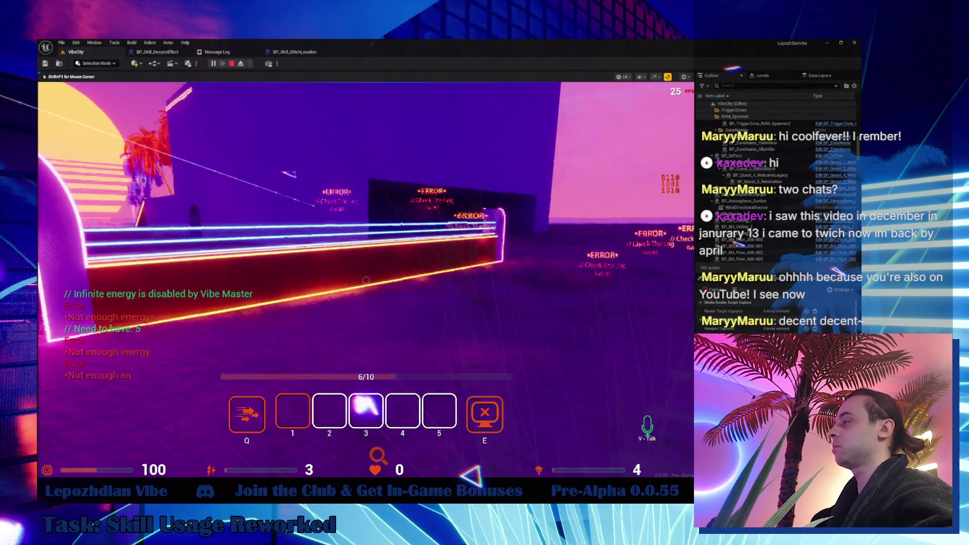
key("w")
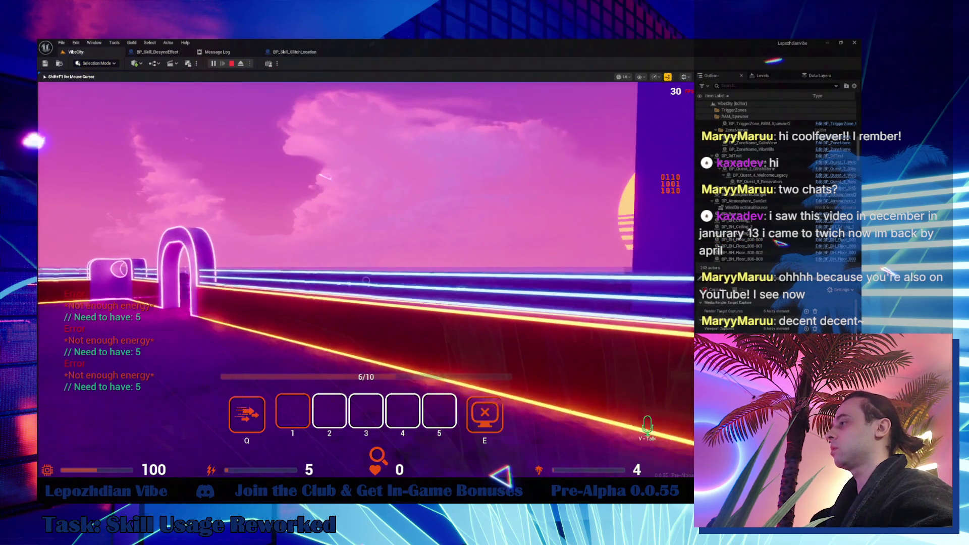
key("q")
key("w")
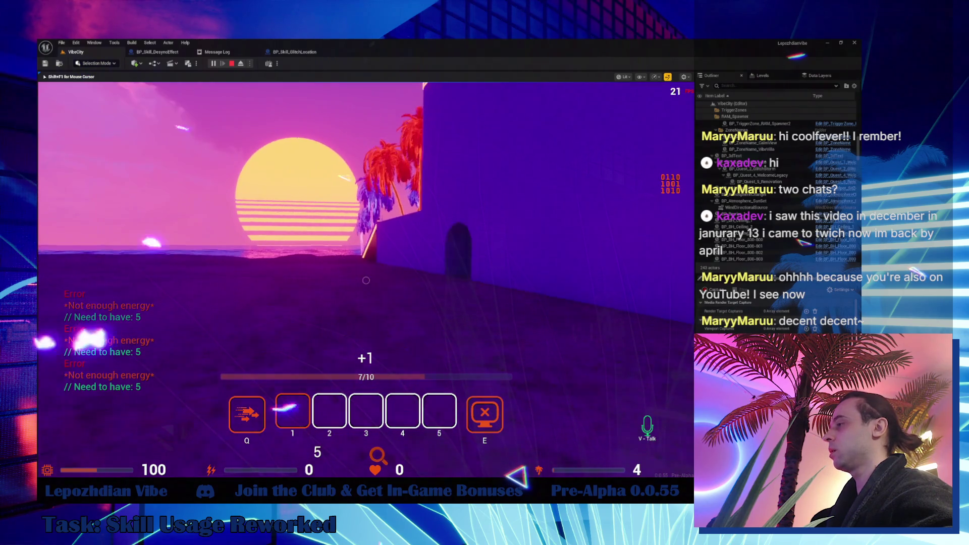
- Climb the neon ramp into Vibe Villa, cross the platform, and dash toward the neon wall
key("w")
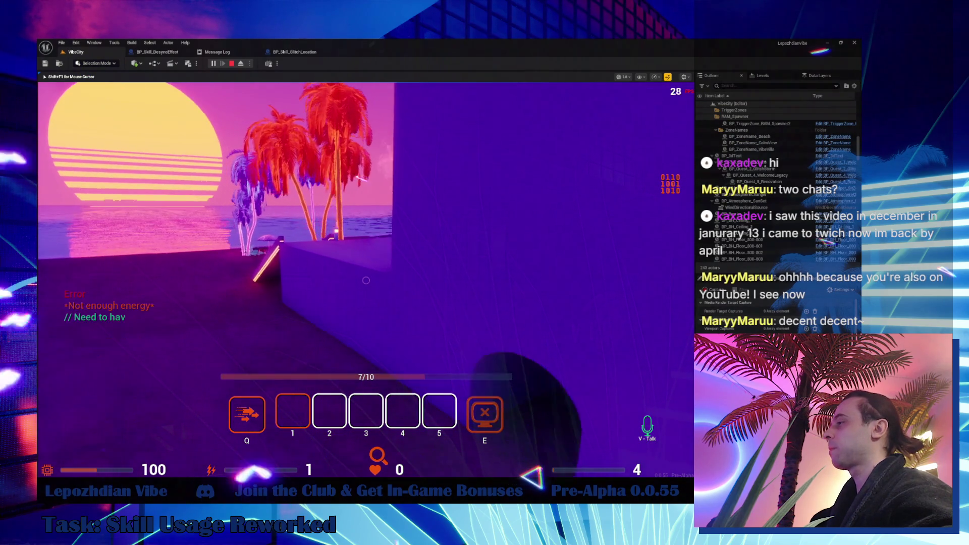
key("w")
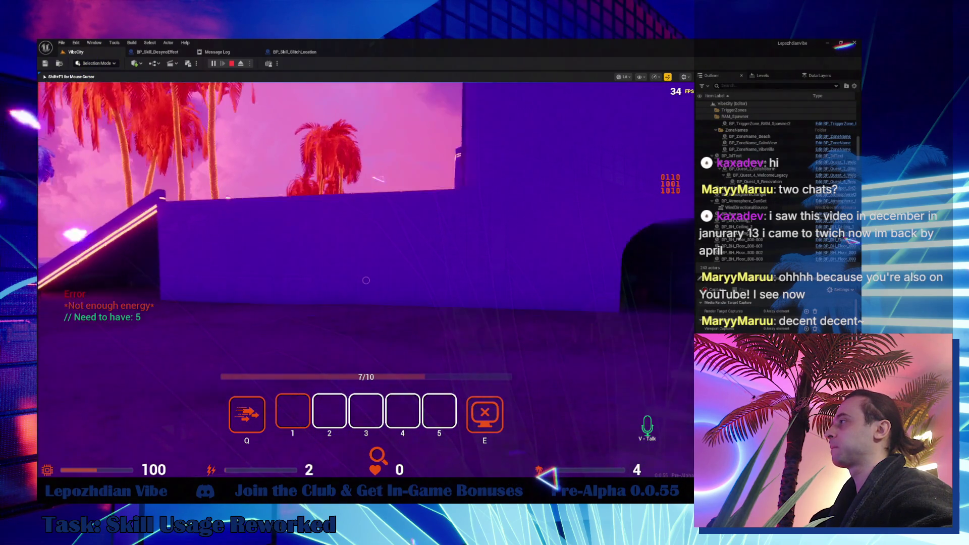
key("w")
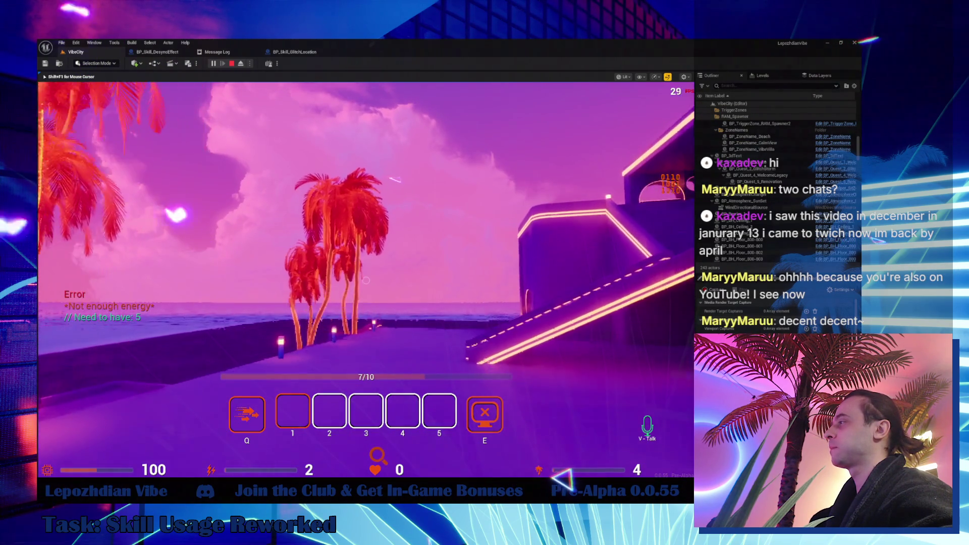
key("w")
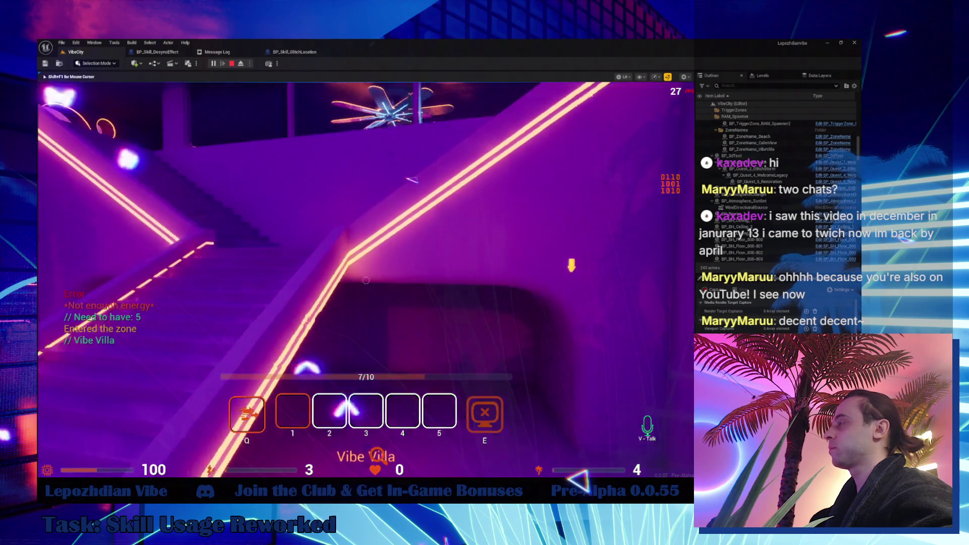
key("w")
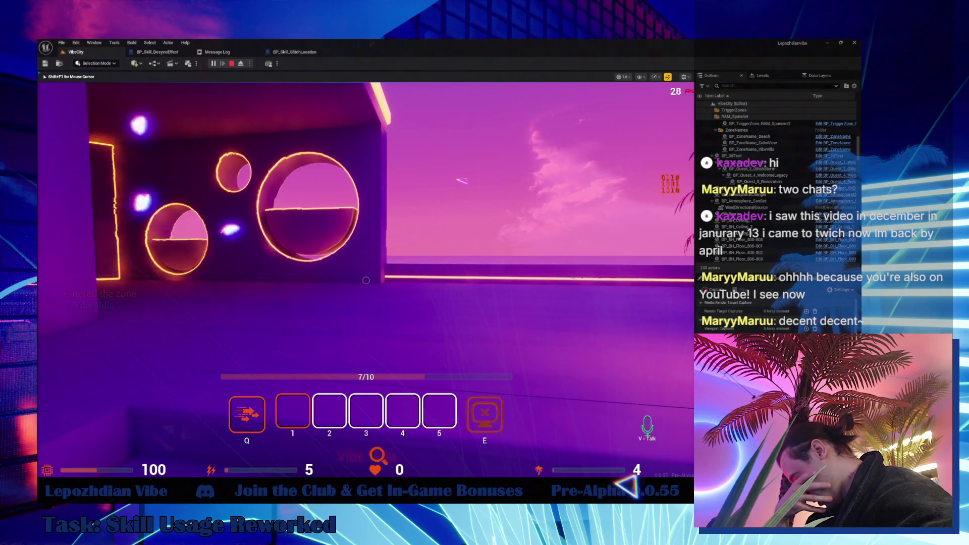
key("w")
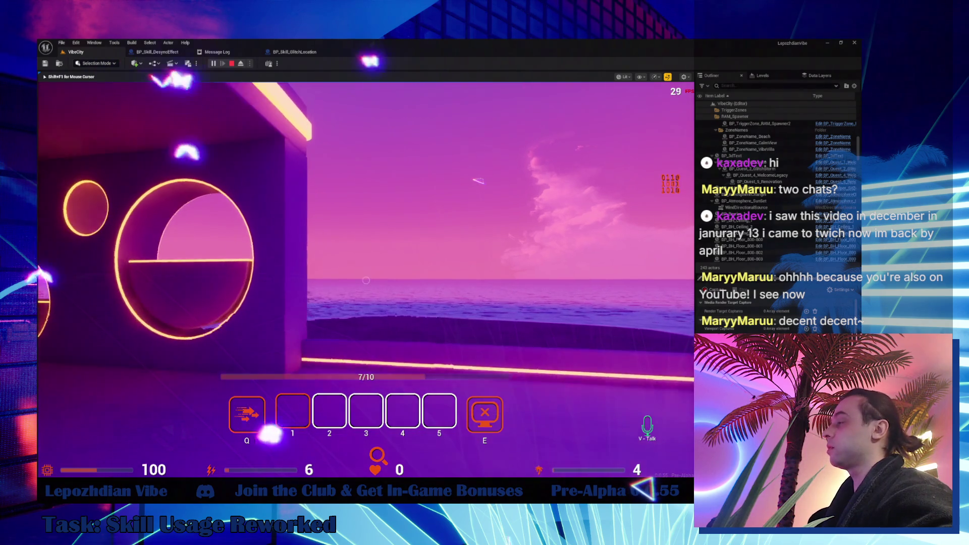
key("w")
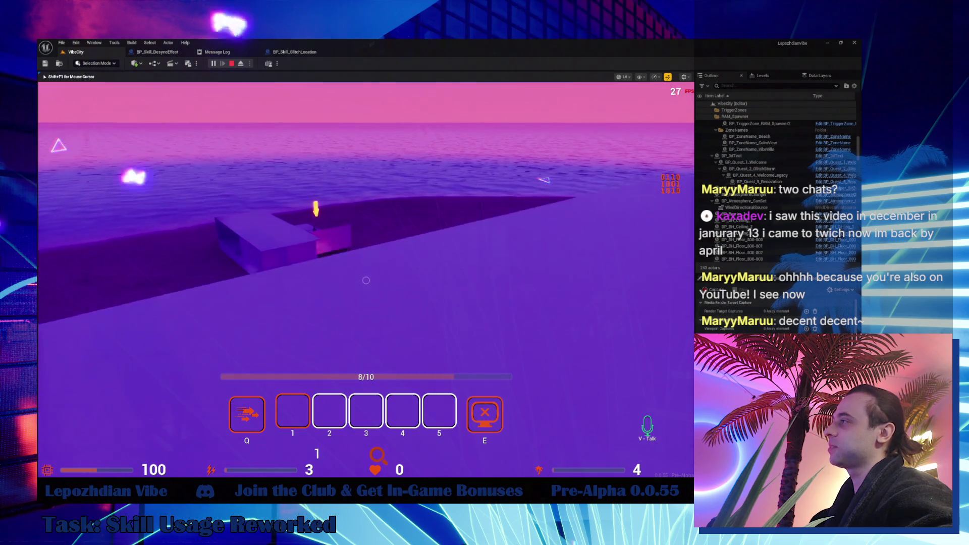
key("q")
key("w")
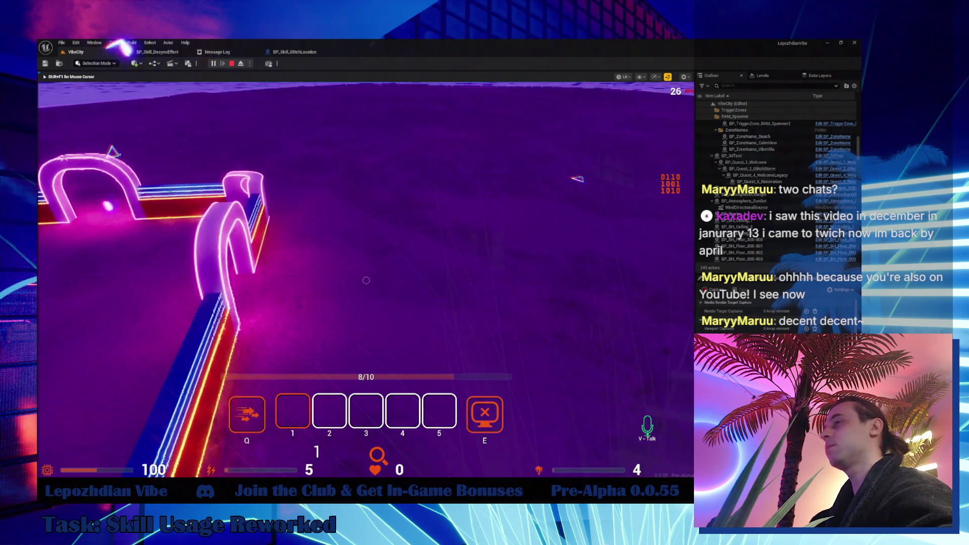
key("w")
key("w")
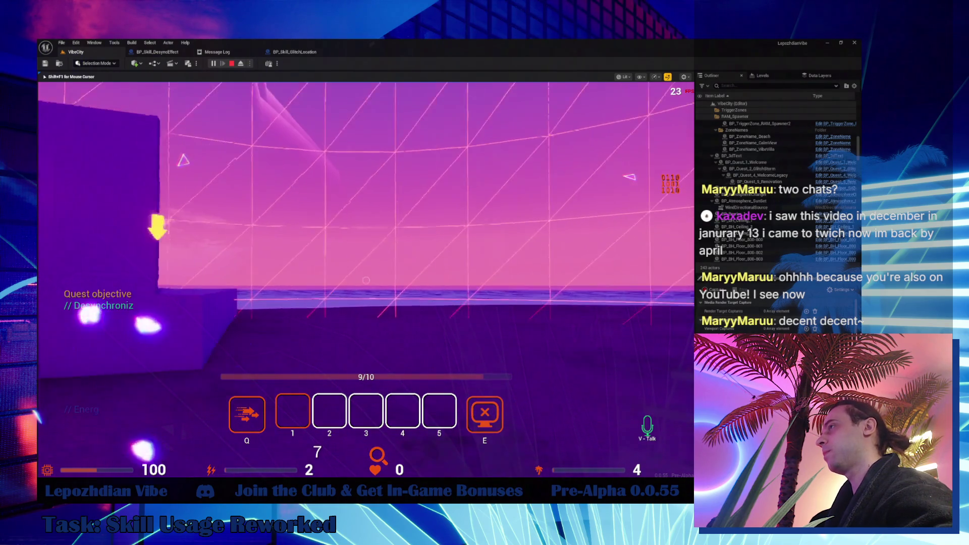
- Cast Desync on the Shadow target at 10 energy, then switch to BP_Skill_DesyncEffect
key("w")
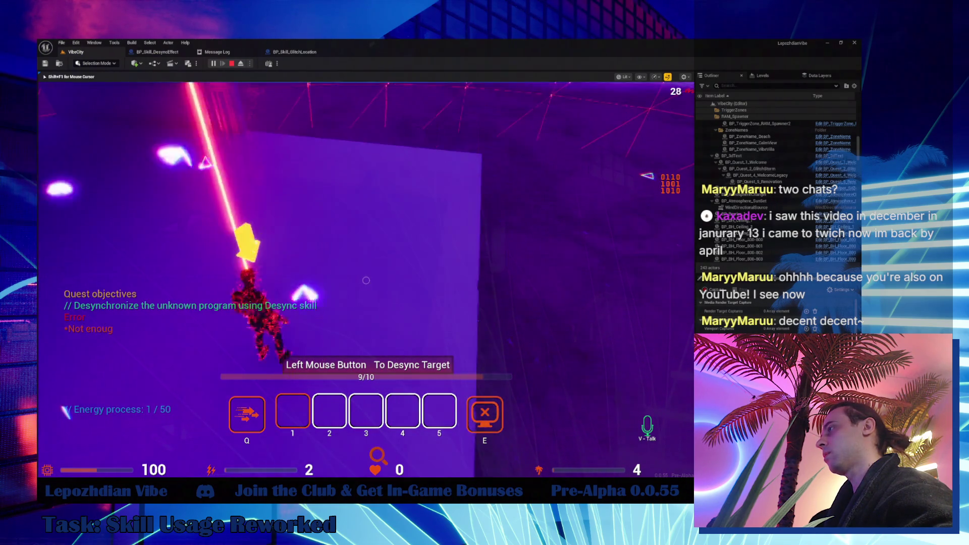
left_click(366, 281)
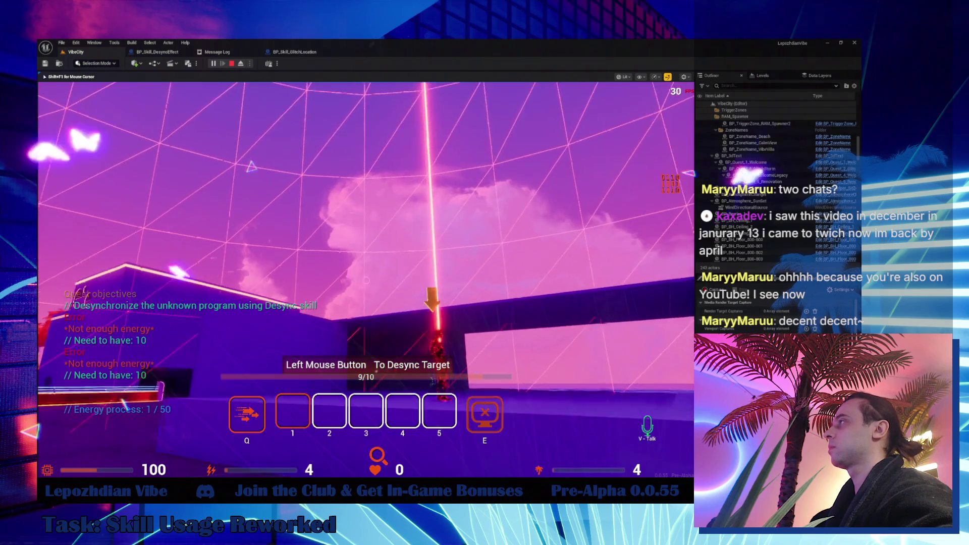
left_click(366, 280)
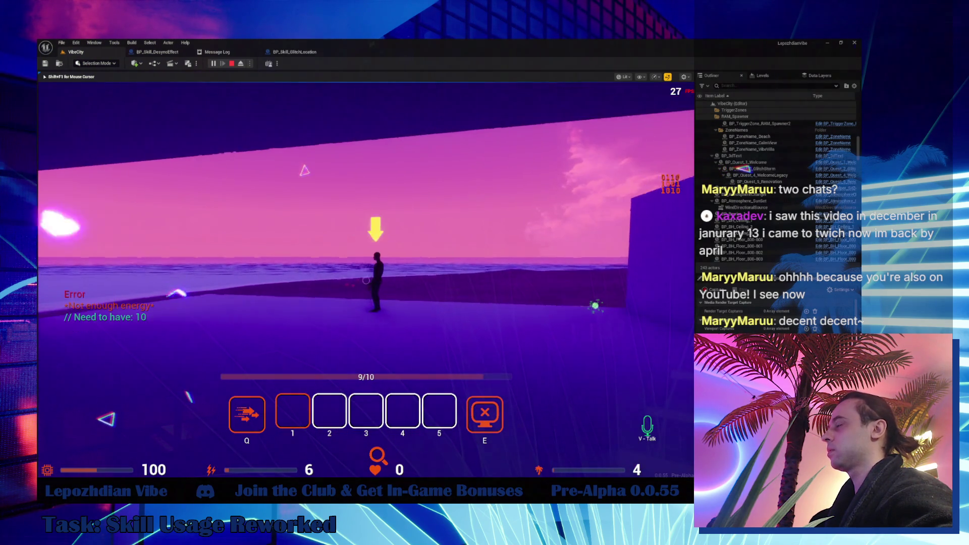
key("q")
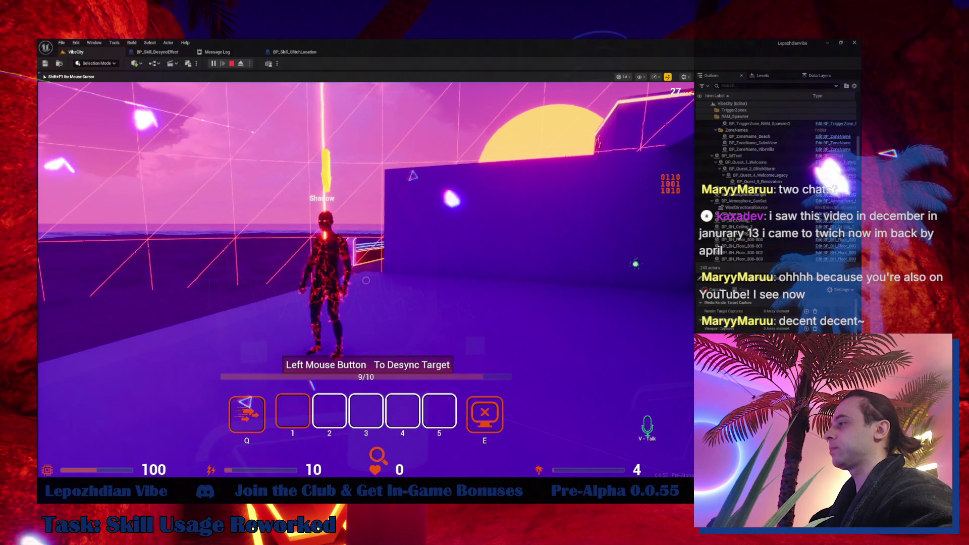
left_click(366, 281)
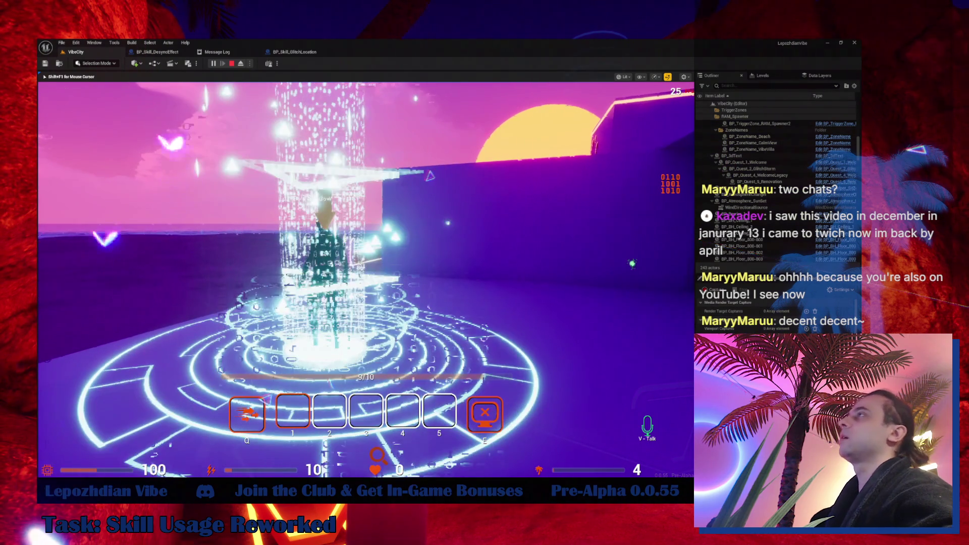
left_click(163, 55)
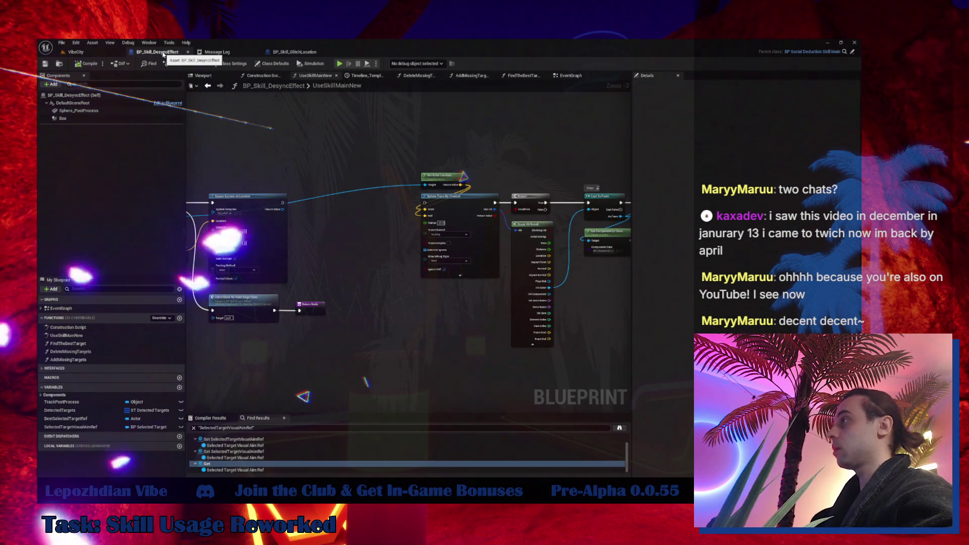
- Move the sphere trace nodes left to tidy the UseSkillMainNew graph
left_click_drag(397, 177, 280, 205)
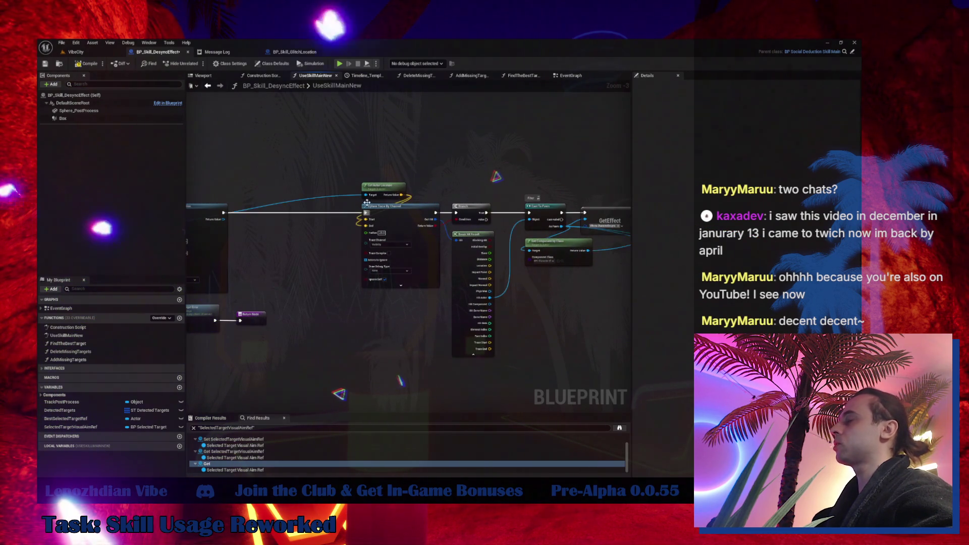
scroll(367, 208, "down", 4)
left_click_drag(579, 253, 579, 253)
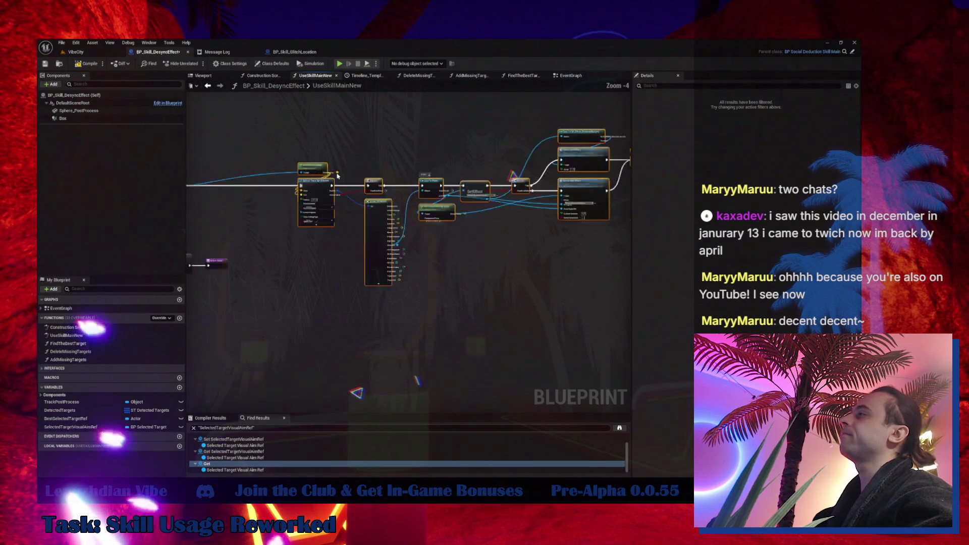
scroll(493, 180, "up", 6)
mouse_move(492, 181)
left_mouse_down()
mouse_move(397, 184)
mouse_move(455, 181)
mouse_move(504, 144)
left_mouse_up()
mouse_move(469, 253)
left_mouse_down()
mouse_move(433, 296)
mouse_move(404, 290)
left_mouse_up()
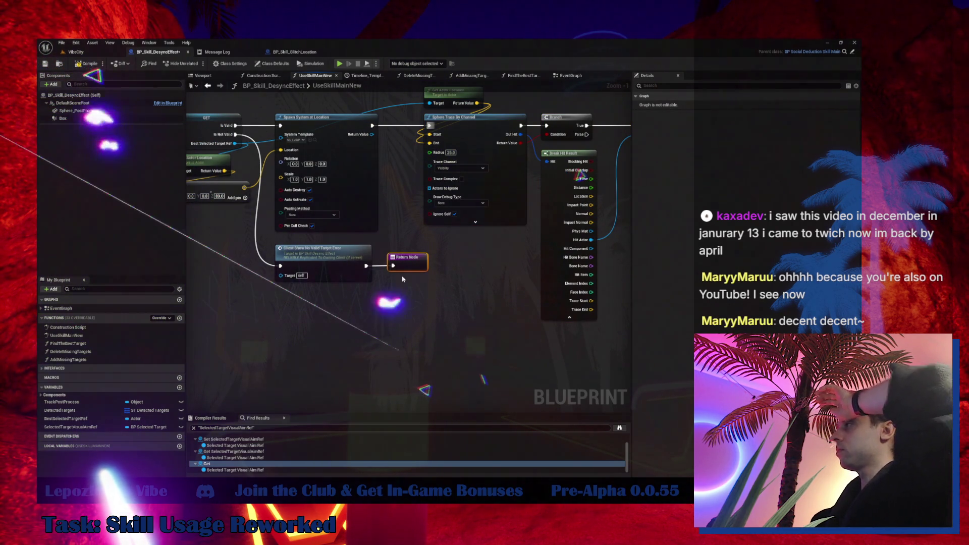
mouse_move(401, 257)
left_mouse_down()
mouse_move(352, 261)
mouse_move(404, 316)
mouse_move(551, 322)
mouse_move(564, 344)
mouse_move(620, 333)
left_mouse_up()
left_click_drag(505, 303, 303, 262)
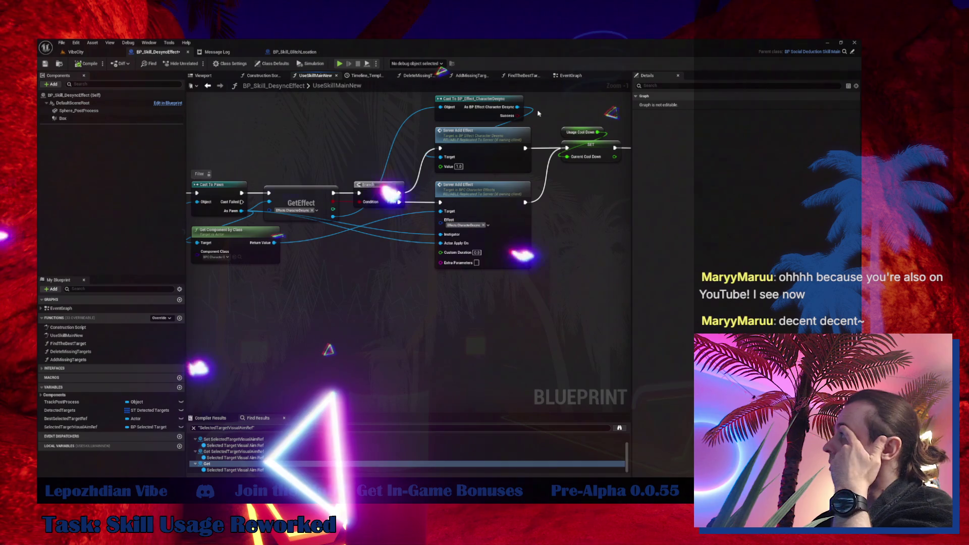
scroll(358, 154, "down", 3)
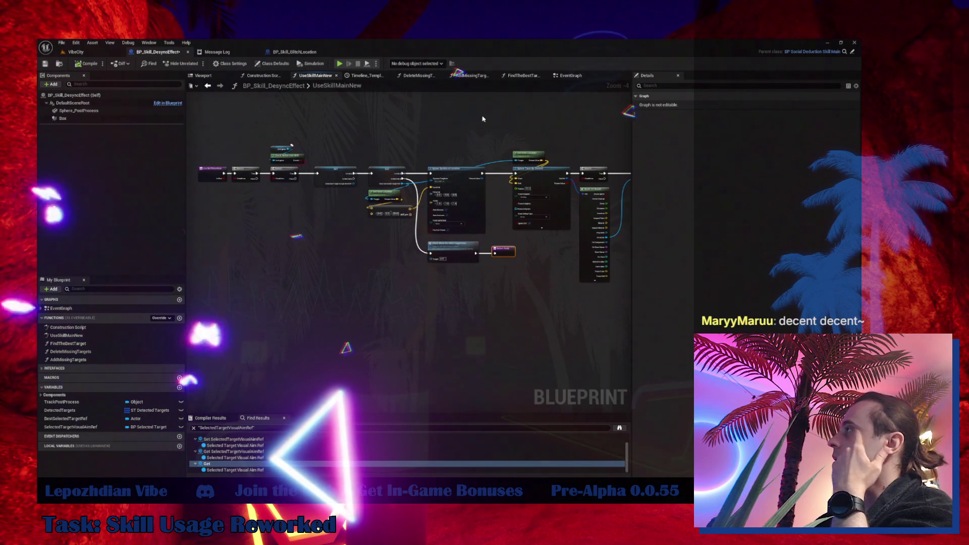
- Add a validated Get for SelectedTargetVisualAimRef in the EventGraph
left_click(562, 78)
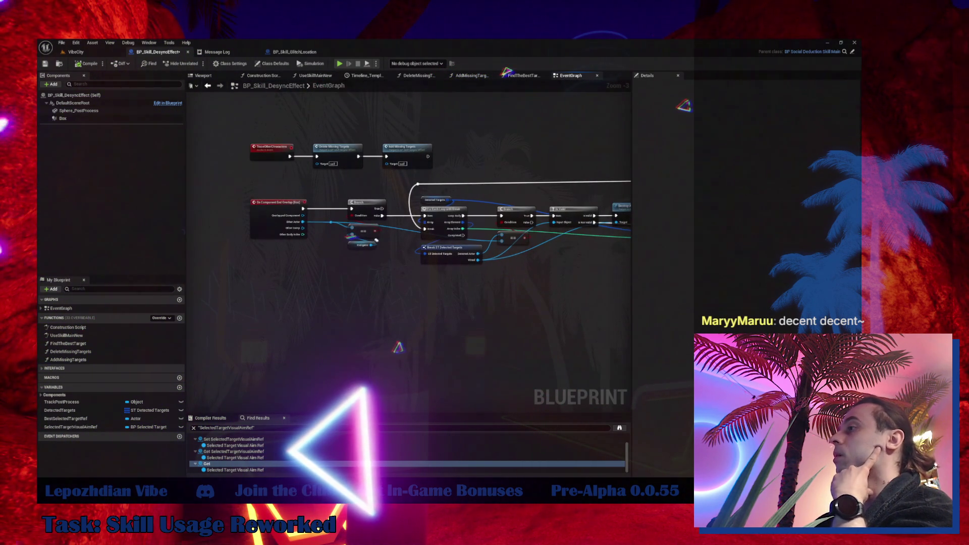
left_click_drag(70, 427, 291, 307)
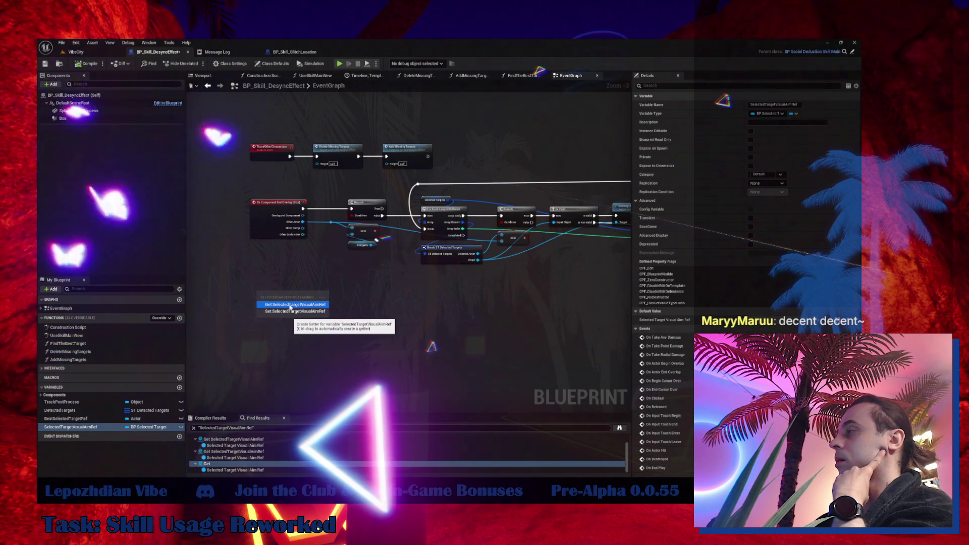
left_click(291, 305)
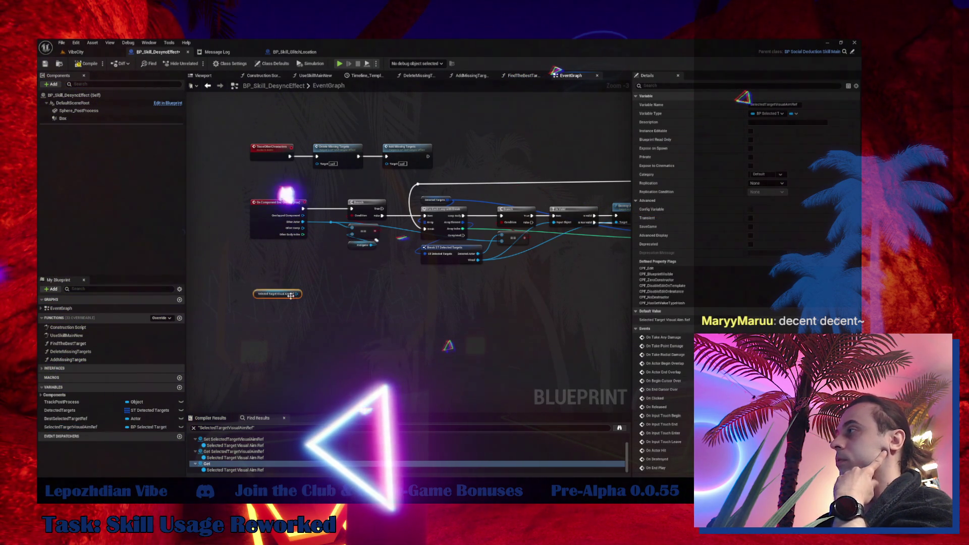
right_click(299, 295)
left_click(325, 328)
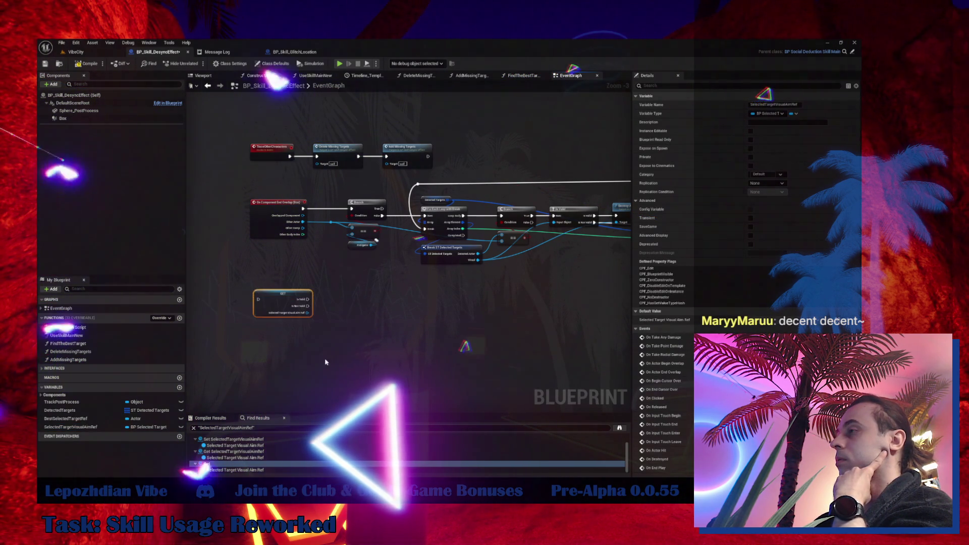
- Place a BestSelectedTargetRef getter below the validated Get node
left_click(147, 418)
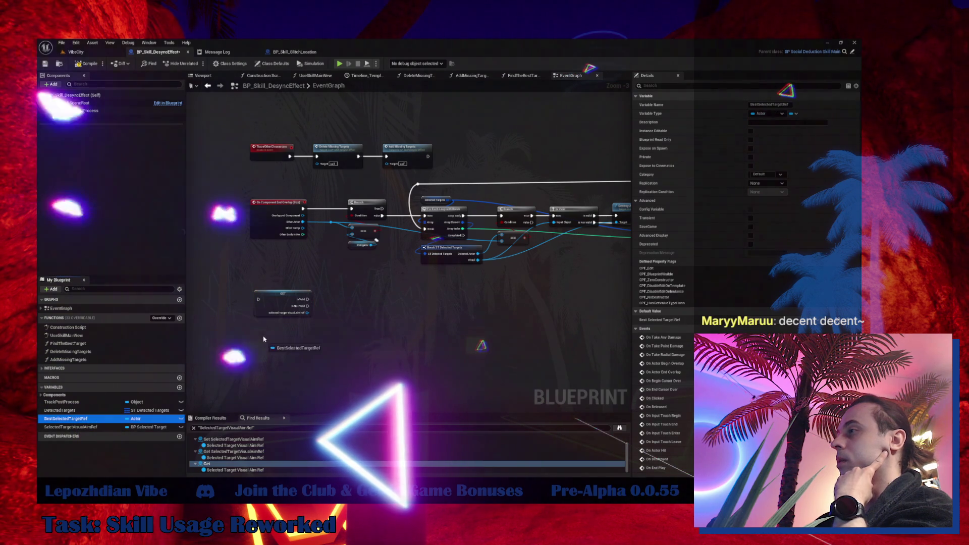
left_click_drag(396, 305, 145, 459)
mouse_move(66, 418)
left_mouse_down()
mouse_move(352, 235)
mouse_move(197, 238)
mouse_move(196, 303)
mouse_move(414, 236)
mouse_move(356, 209)
left_mouse_up()
left_click(403, 239)
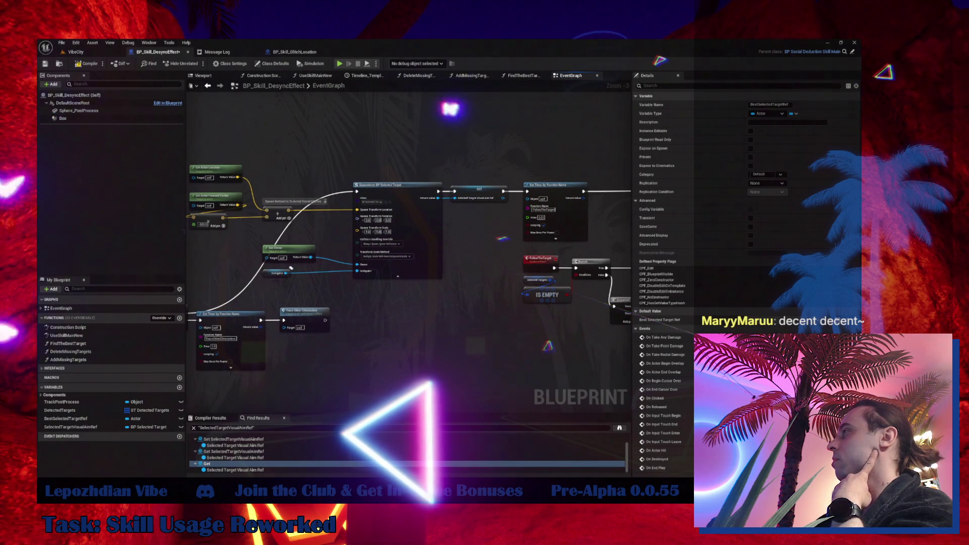
mouse_move(291, 268)
left_mouse_down()
mouse_move(335, 372)
mouse_move(610, 343)
mouse_move(495, 262)
mouse_move(379, 202)
left_mouse_up()
scroll(379, 202, "up", 2)
- Add an Event Destroyed node beside the validated Get node
right_click(377, 201)
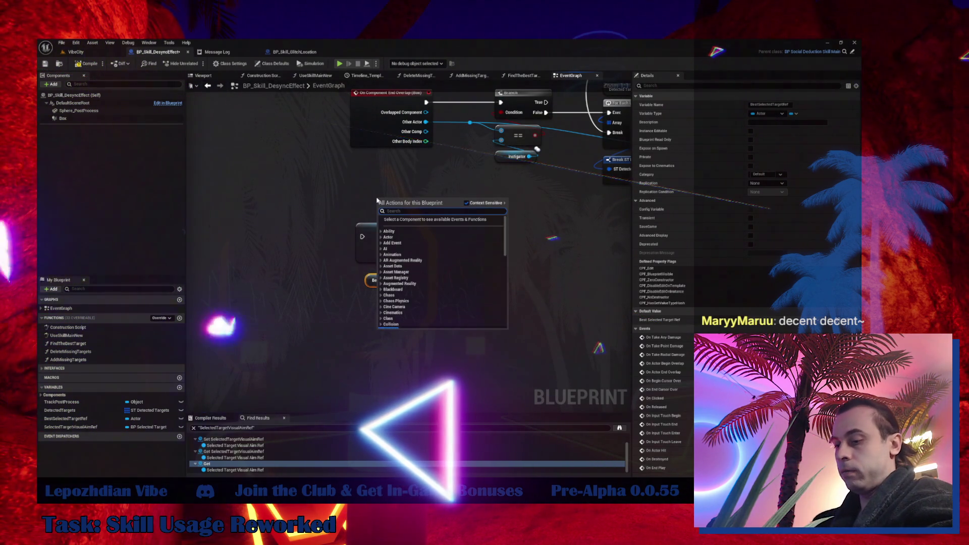
type("event destr")
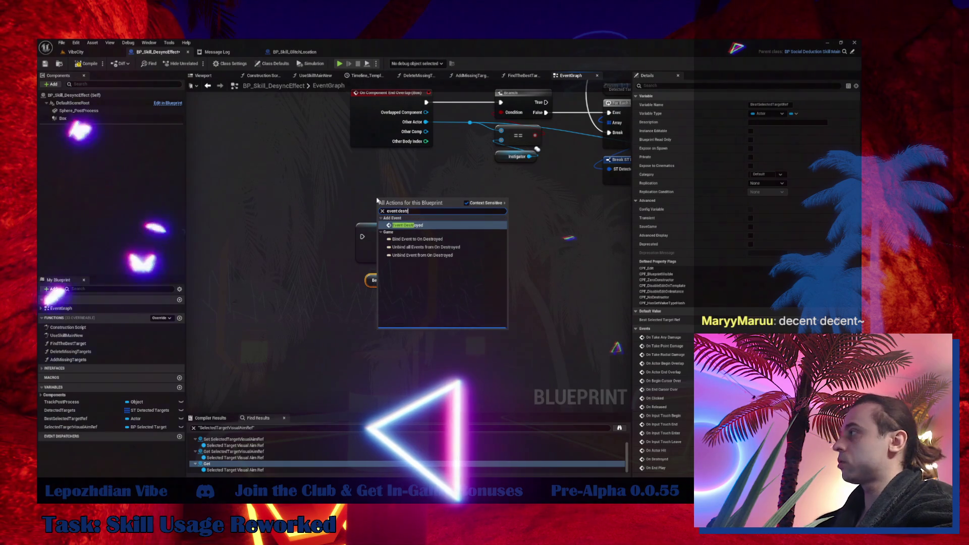
left_click(421, 224)
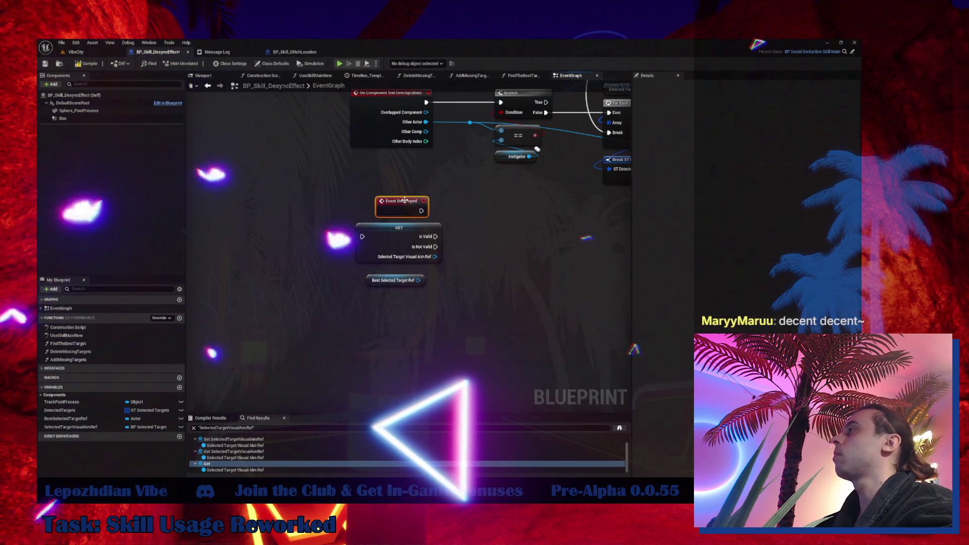
left_click_drag(407, 204, 378, 190)
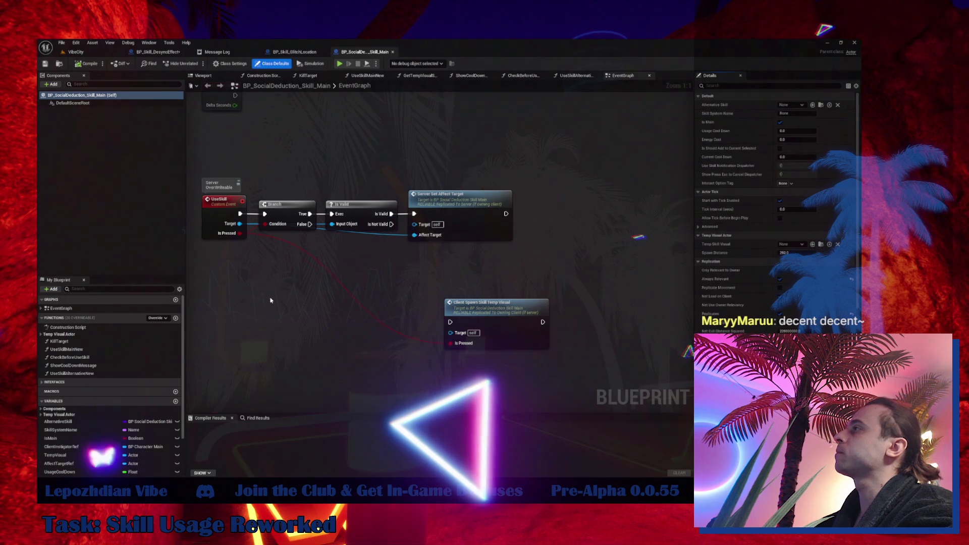
scroll(362, 123, "down", 5)
scroll(362, 123, "up", 5)
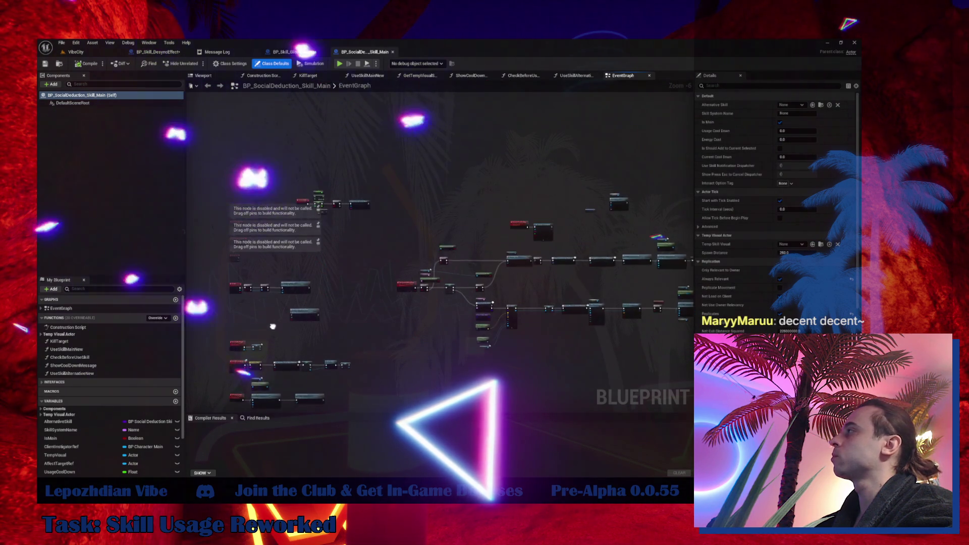
left_click(291, 52)
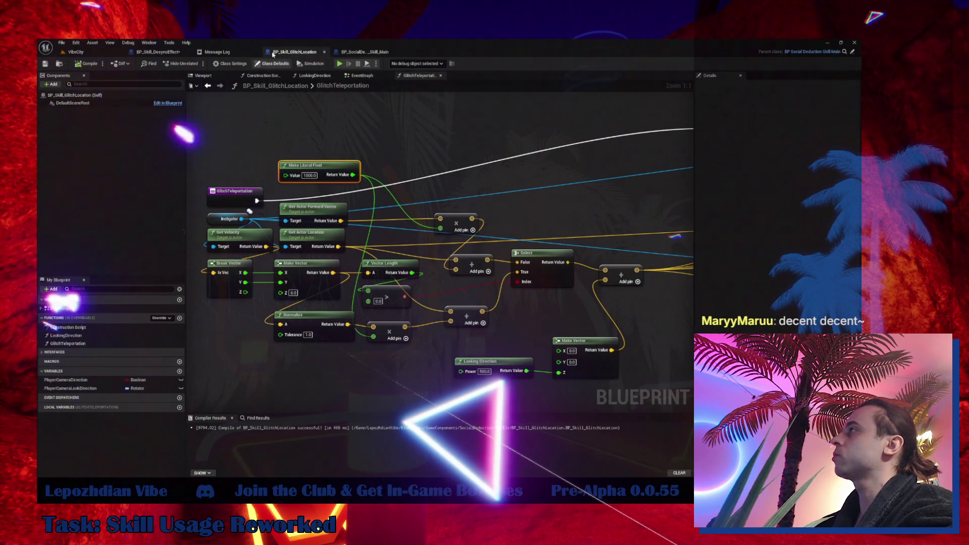
left_click(158, 52)
- Wire Event Destroyed into the validated Get and add Destroy Actor on the ref, deleting the unused BestSelectedTargetRef node
mouse_move(396, 195)
left_mouse_down()
mouse_move(362, 236)
mouse_move(481, 191)
mouse_move(544, 227)
left_mouse_up()
type("f")
key("BackSpace")
type("dest")
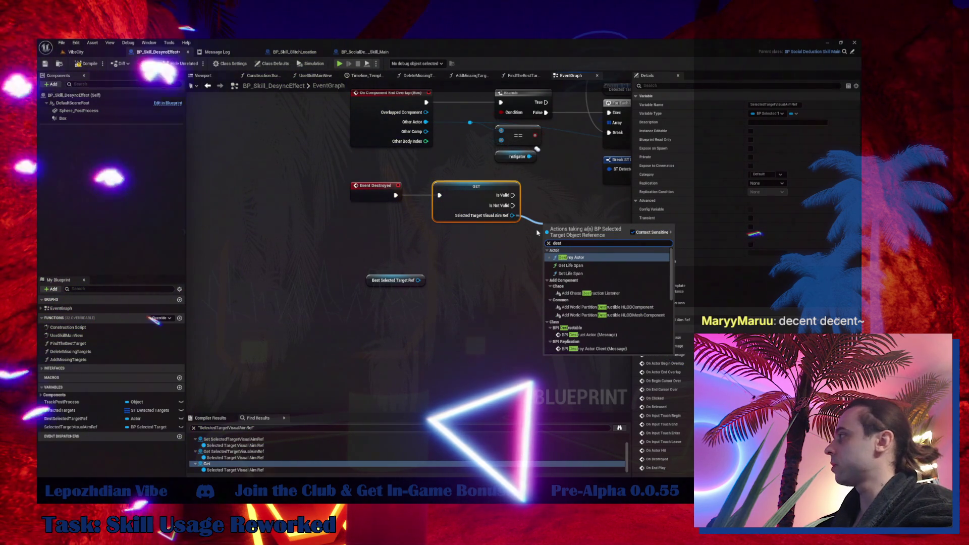
left_click(571, 257)
left_click_drag(571, 206, 571, 175)
left_click_drag(353, 264, 429, 303)
key("Delete")
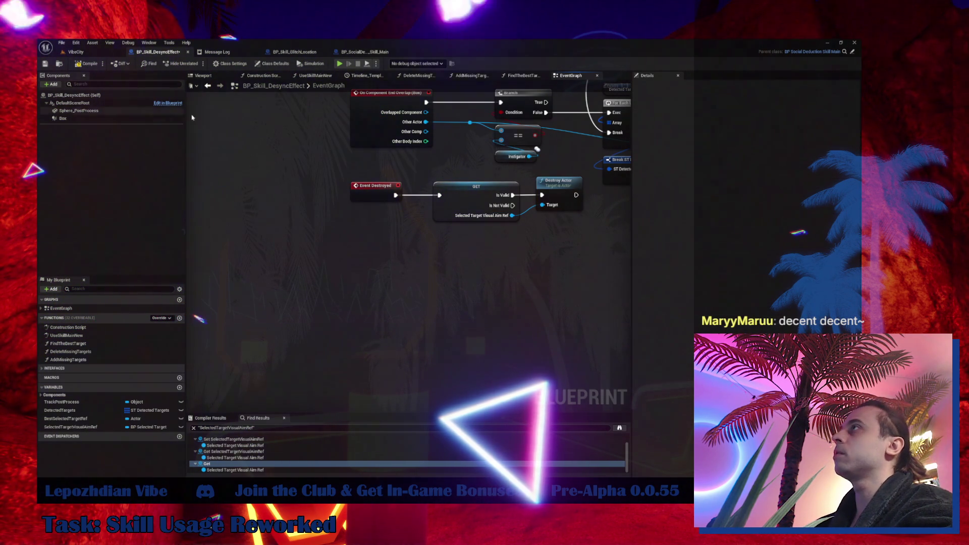
- Search the whole Content folder for 'player main' and open BP_Character_Player_Main
left_click(76, 52)
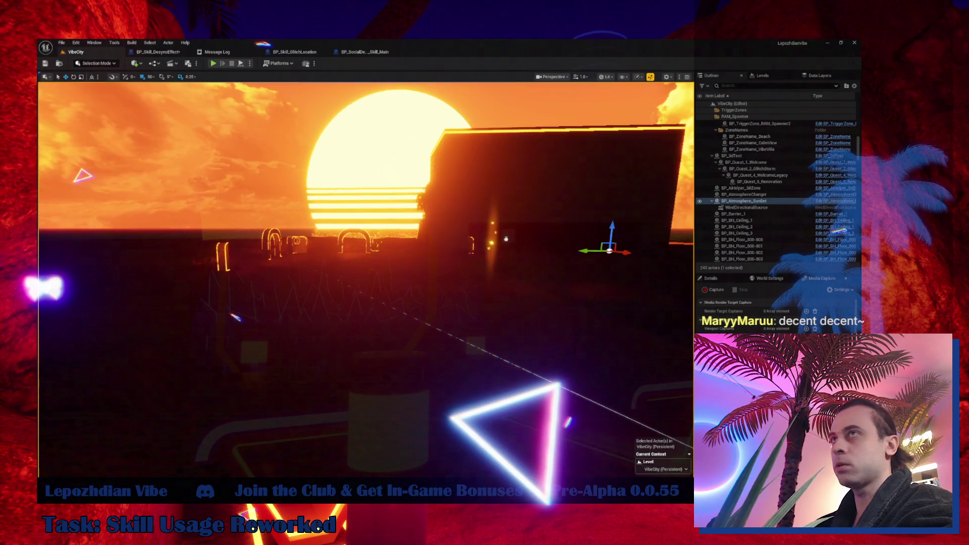
key("ctrl+space")
scroll(111, 376, "up", 15)
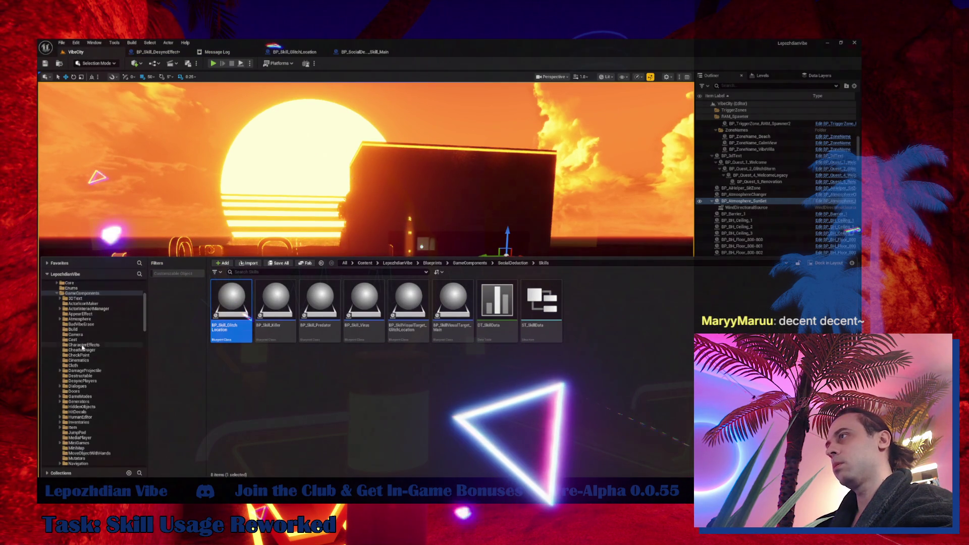
left_click(71, 289)
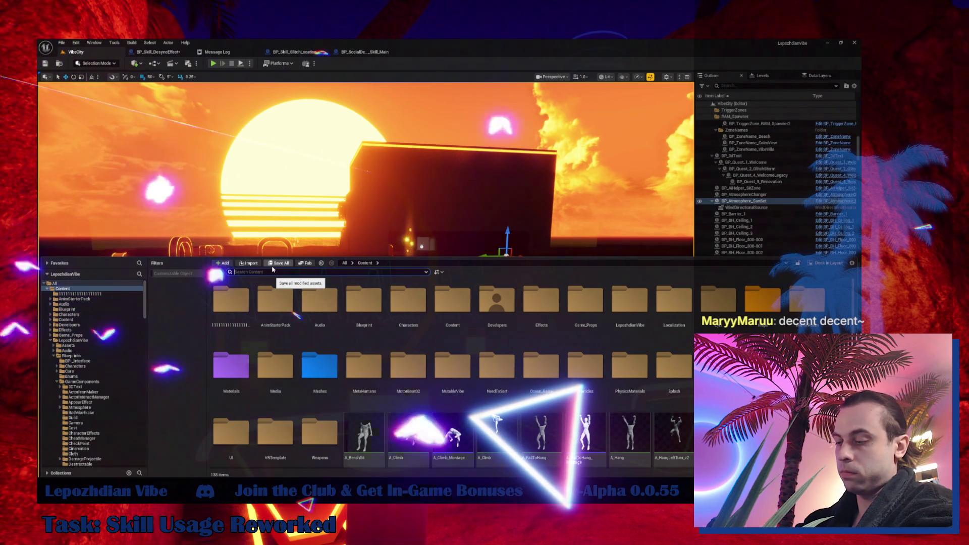
type("skayer")
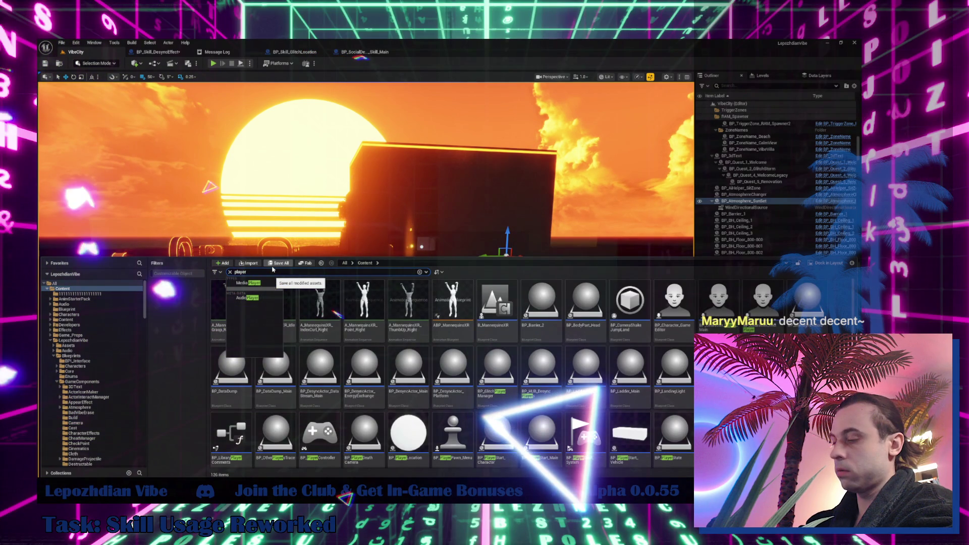
type(" main")
left_click(234, 312)
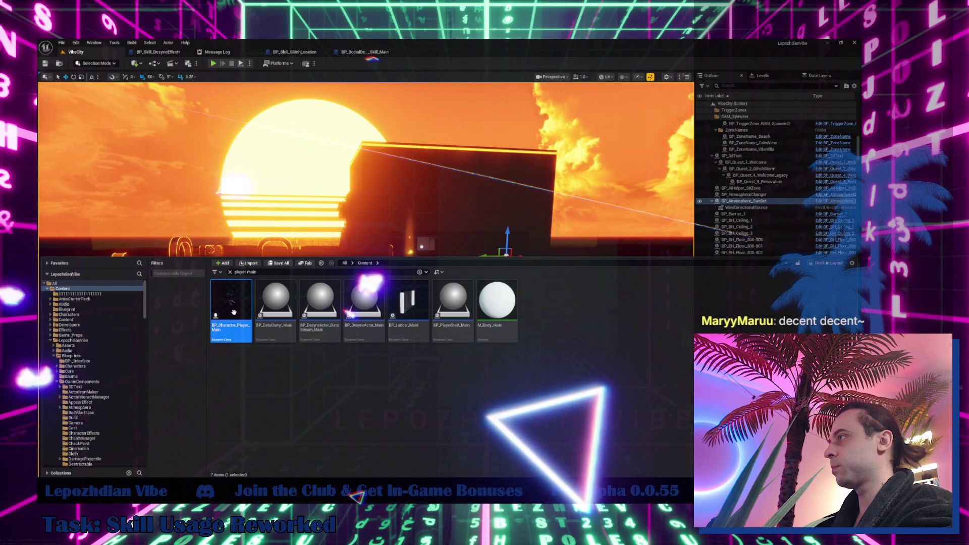
double_click(234, 313)
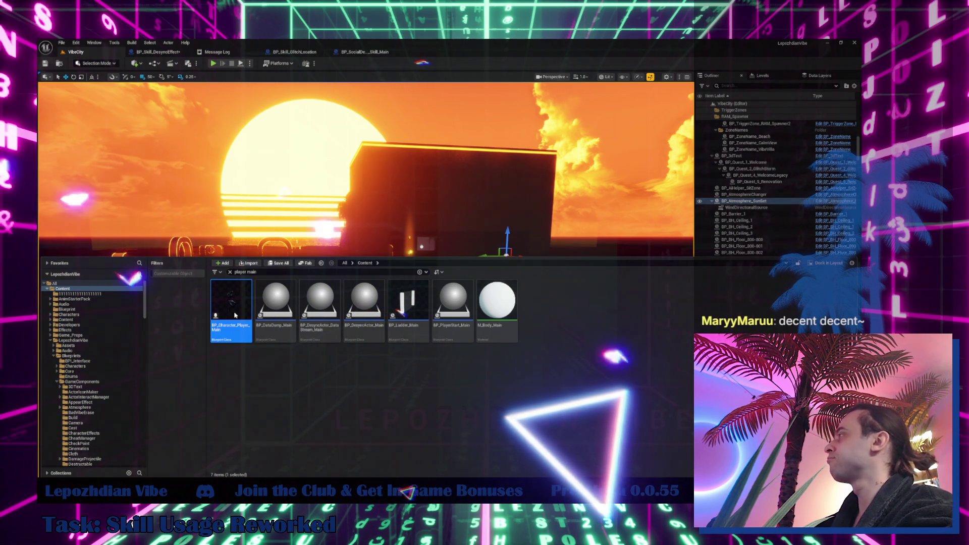
- Nudge the Y key input node up in BP_Character_Player_Main and compile the blueprint
double_click(238, 288)
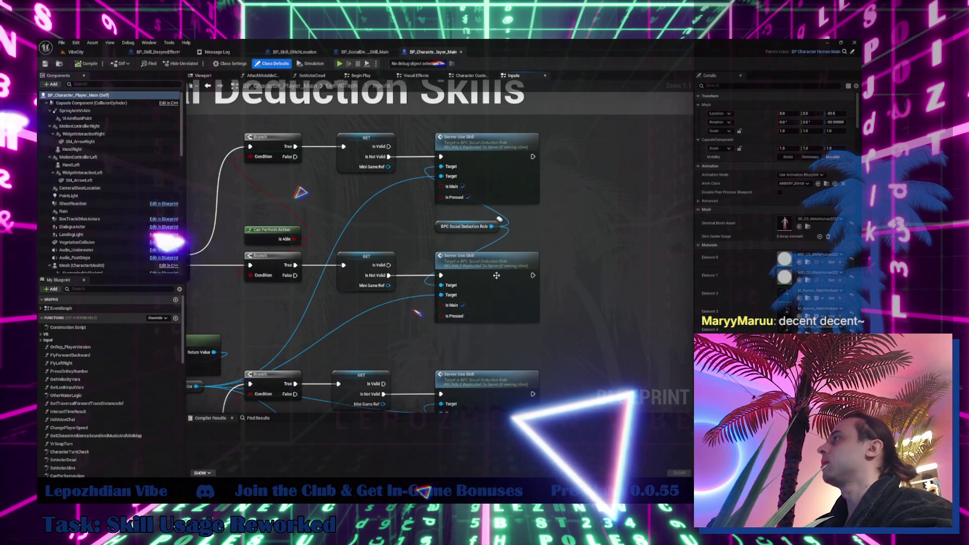
scroll(453, 287, "down", 5)
mouse_move(354, 300)
left_mouse_down()
mouse_move(520, 263)
mouse_move(622, 251)
left_mouse_up()
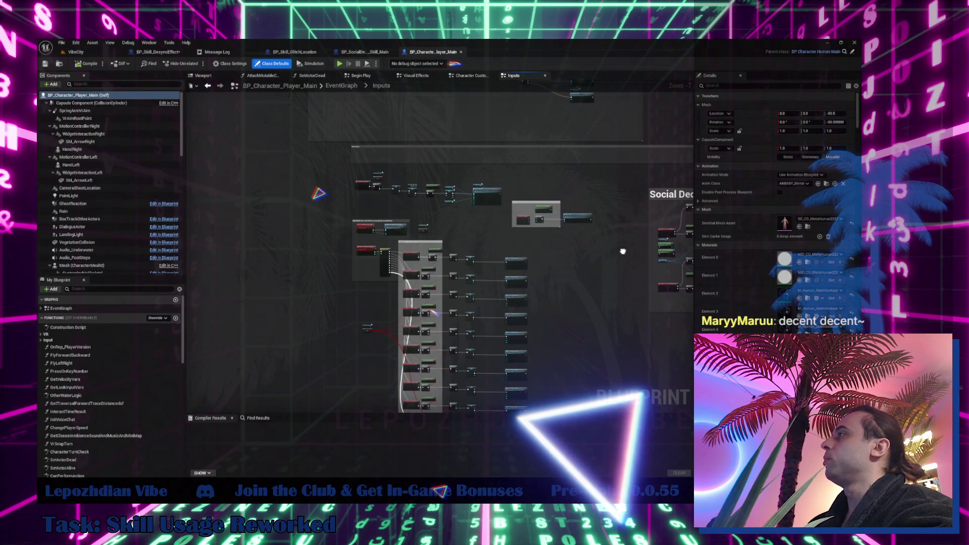
scroll(505, 273, "down", 5)
left_click_drag(357, 296, 363, 345)
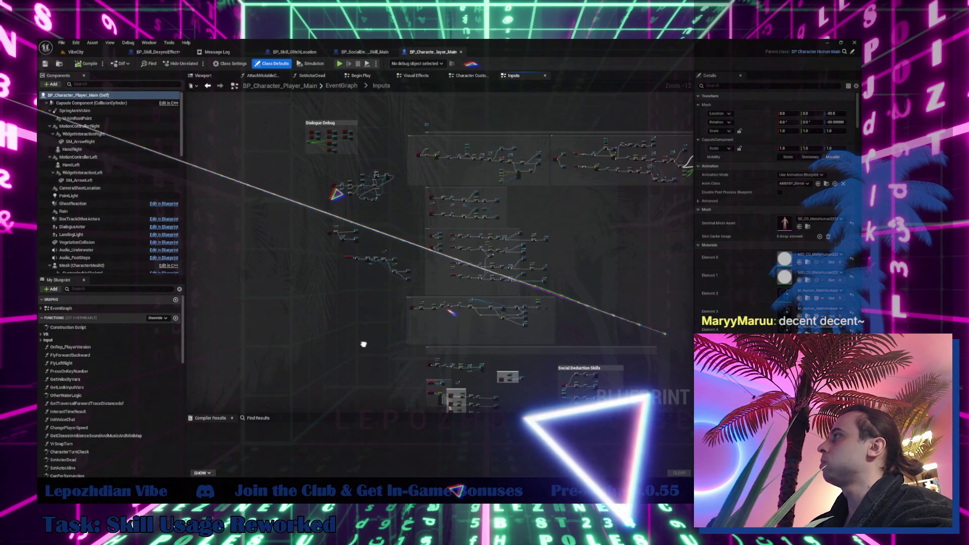
scroll(342, 238, "up", 10)
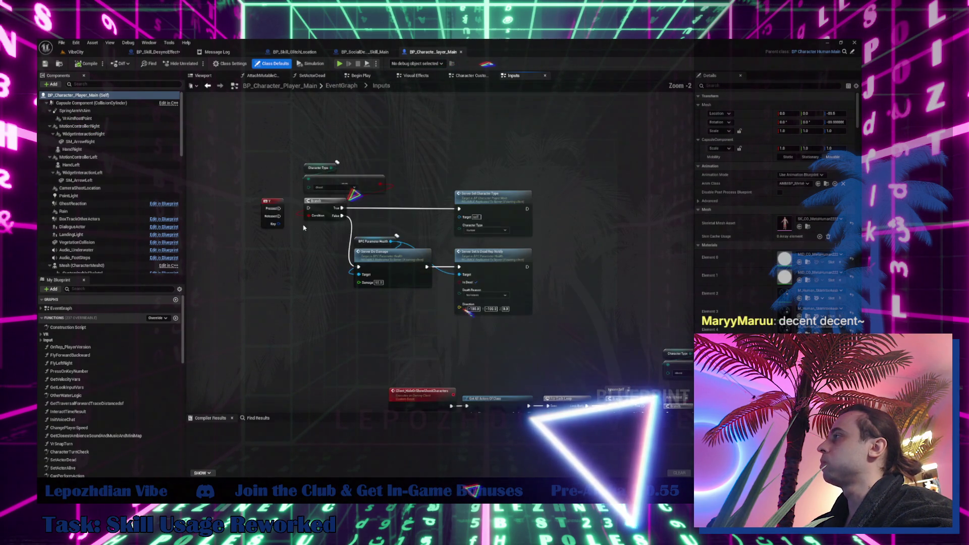
scroll(296, 216, "up", 2)
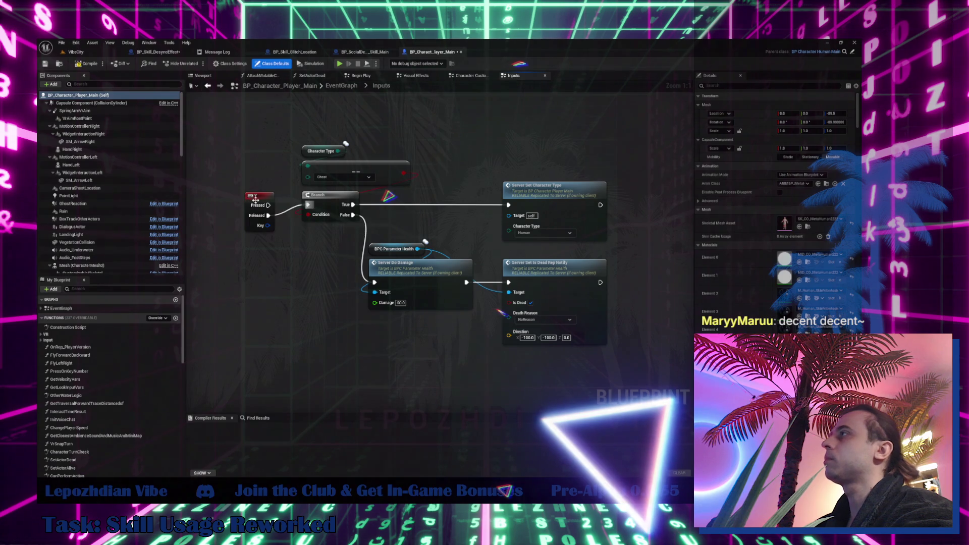
left_click_drag(253, 200, 255, 194)
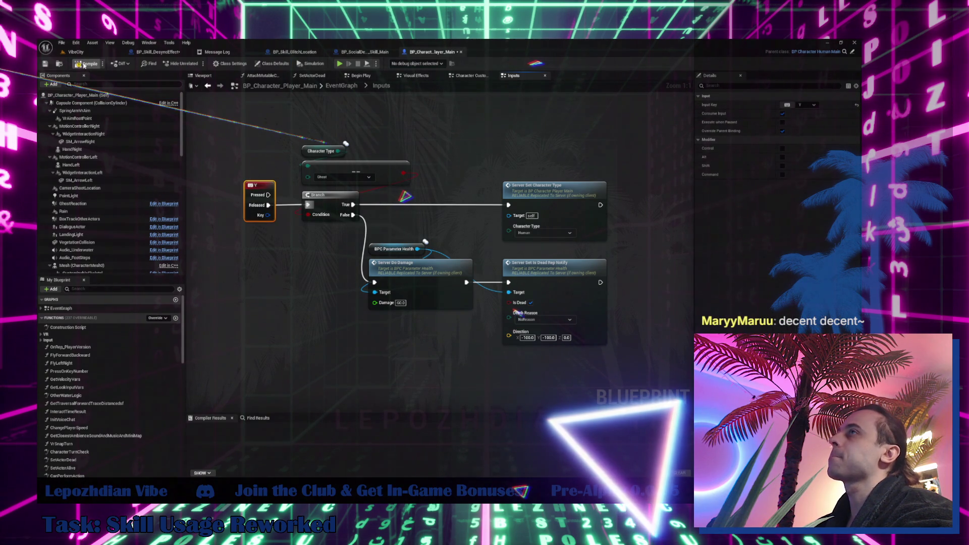
left_click(84, 65)
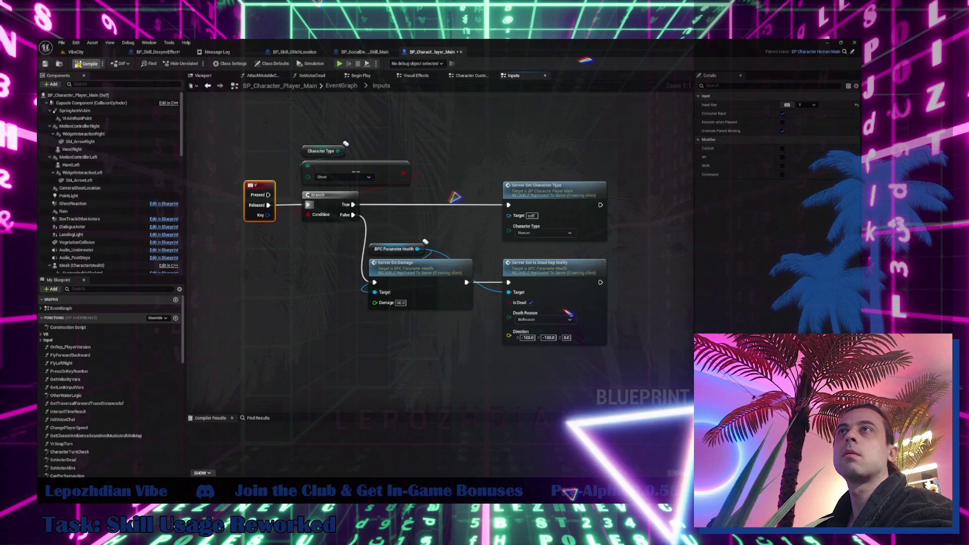
key("F7")
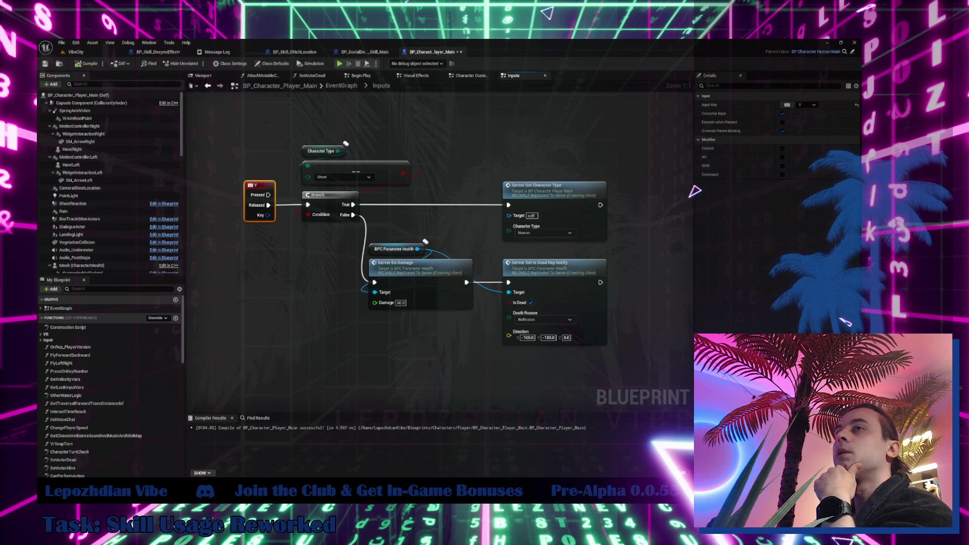
left_click(89, 50)
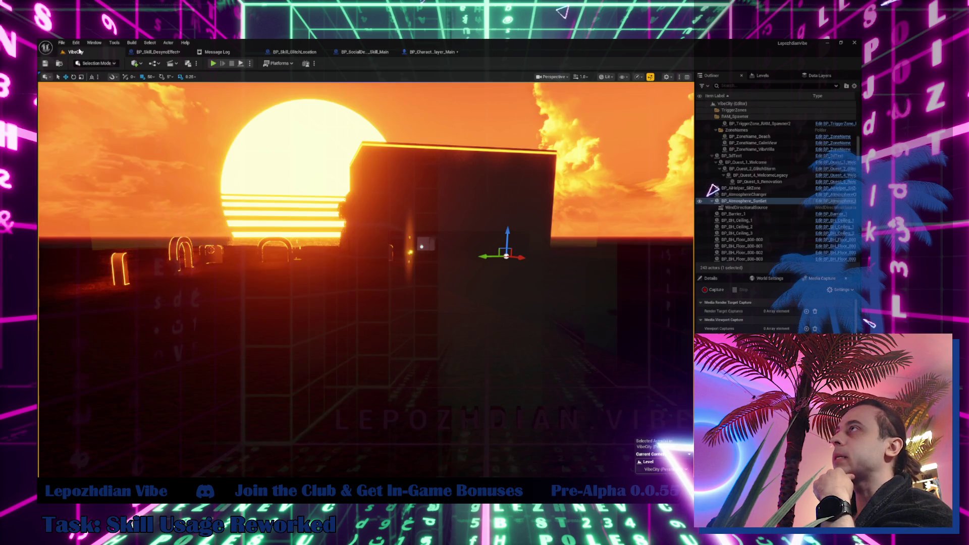
- Save all modified assets with File > Save All
left_click(62, 43)
left_click(100, 135)
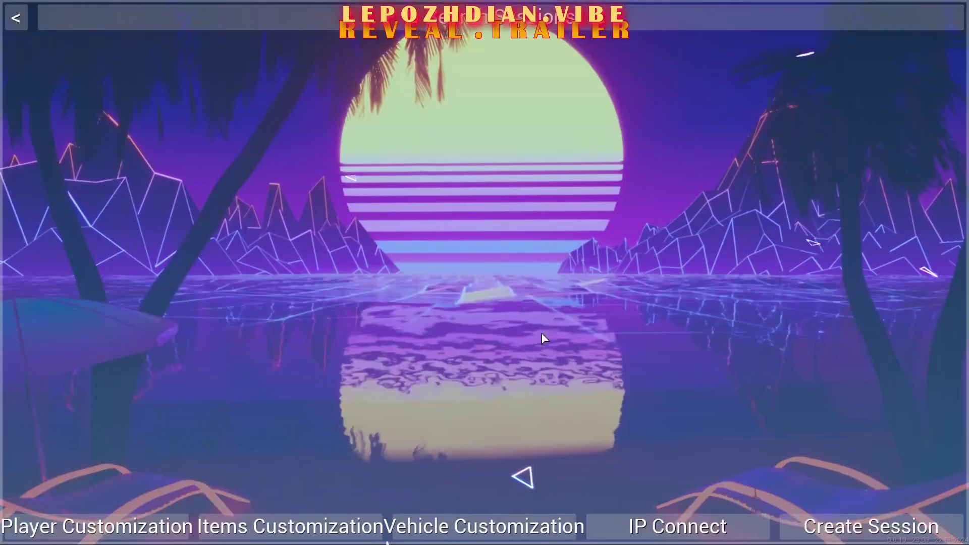
- Set up an advanced session with the Sand Box category, map 1 and Sand Box game mode, then launch it
left_click(833, 525)
left_click(664, 381)
left_click(288, 314)
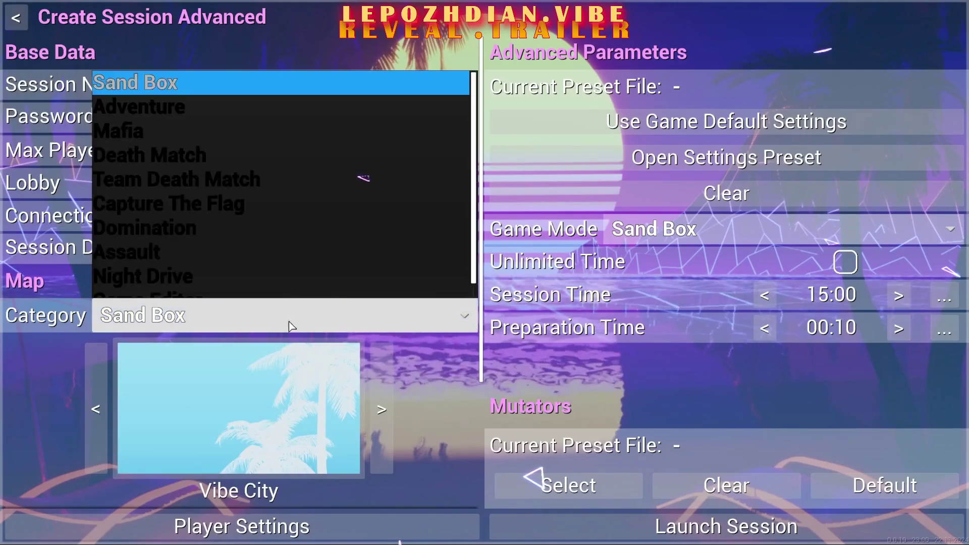
left_click(224, 241)
left_click(281, 288)
left_click(281, 287)
left_click(777, 229)
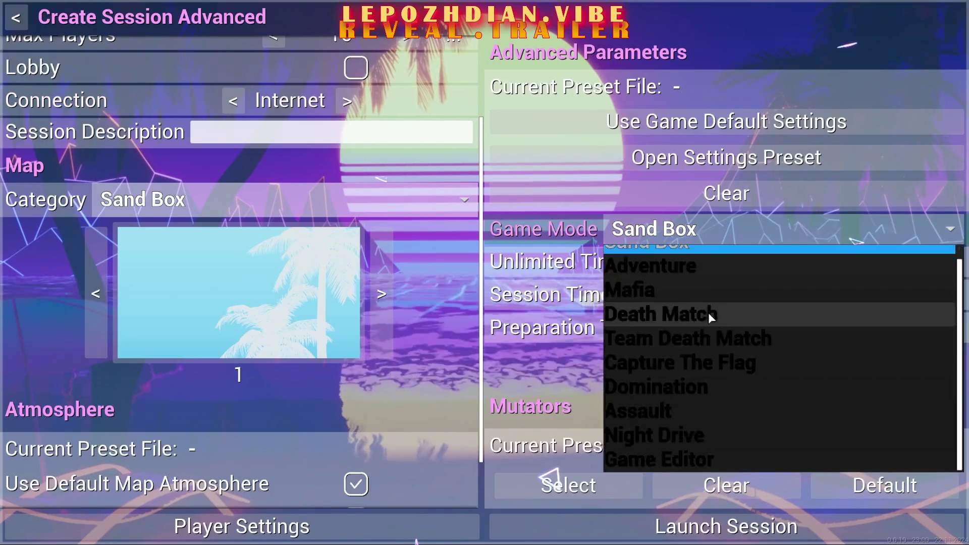
left_click(707, 255)
left_click(776, 528)
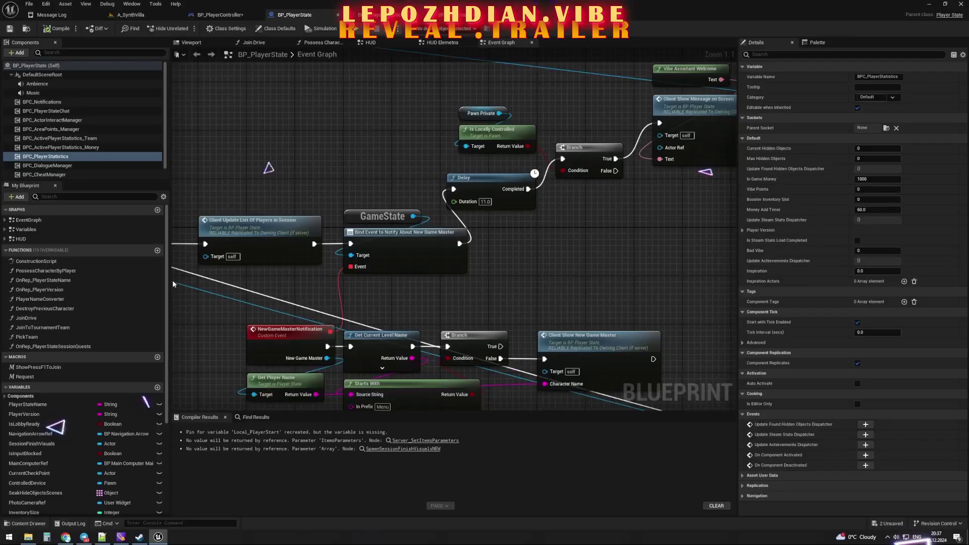
- Add a Custom Event node to the BP_PlayerState graph via a 'custom' search, then close the trailer
type("custom")
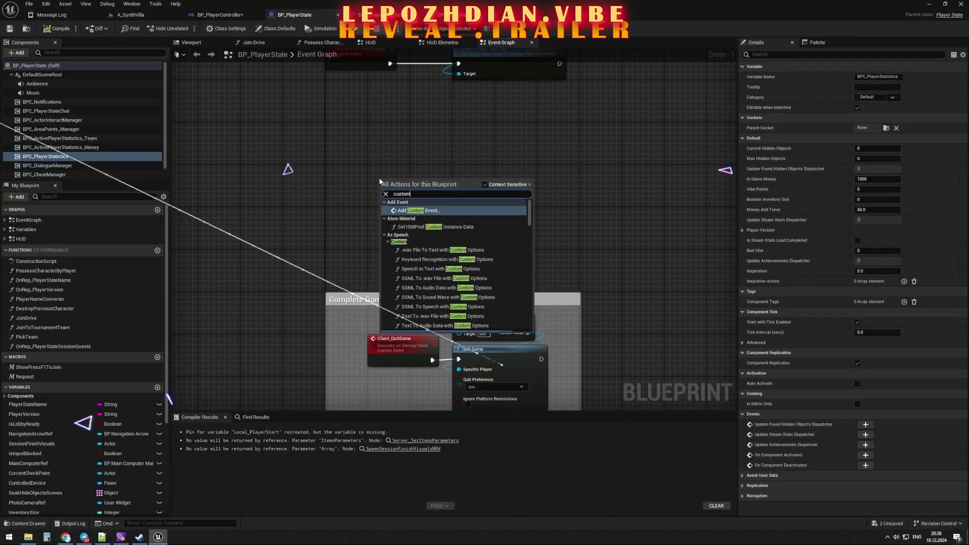
left_click(443, 271)
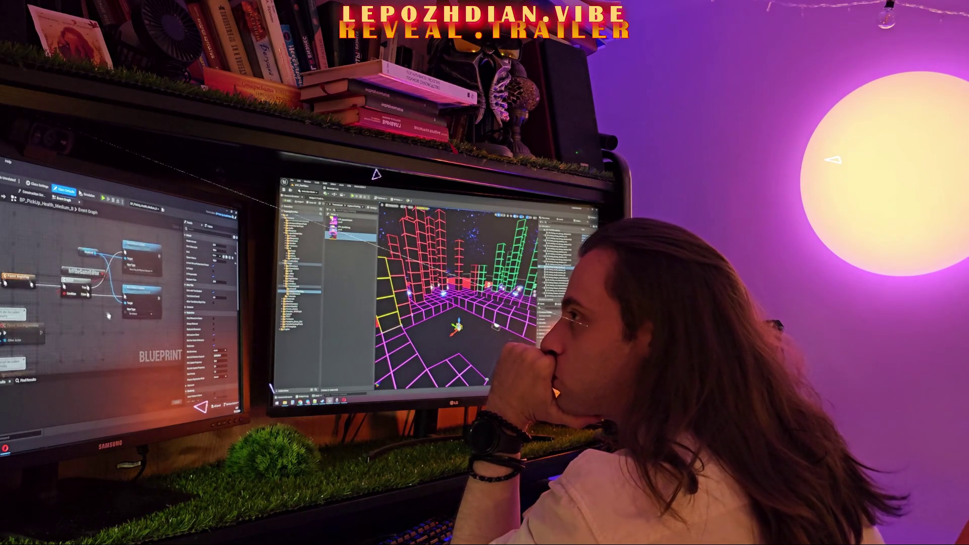
left_click(36, 197)
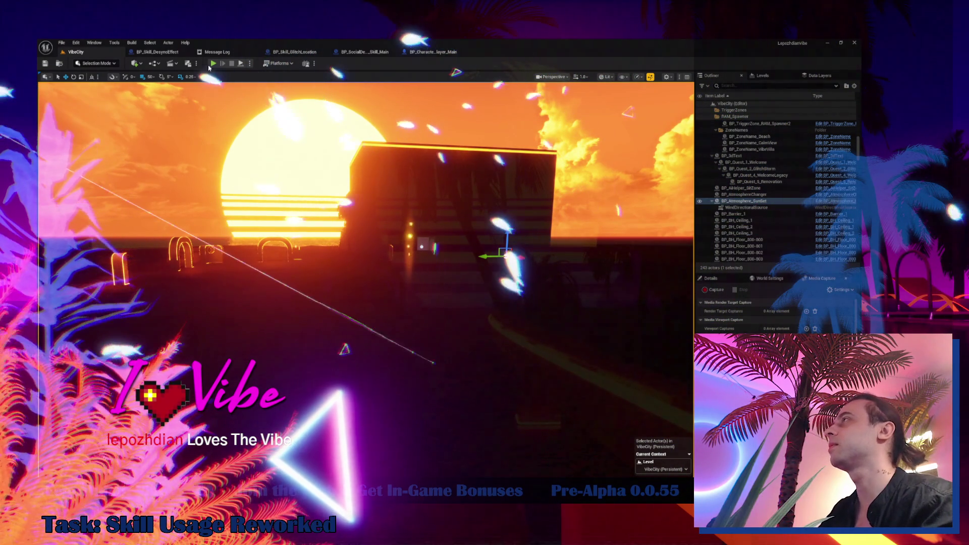
- Save all assets, start play-testing VibeCity, and use the Desync skill on Shadow
left_click(61, 43)
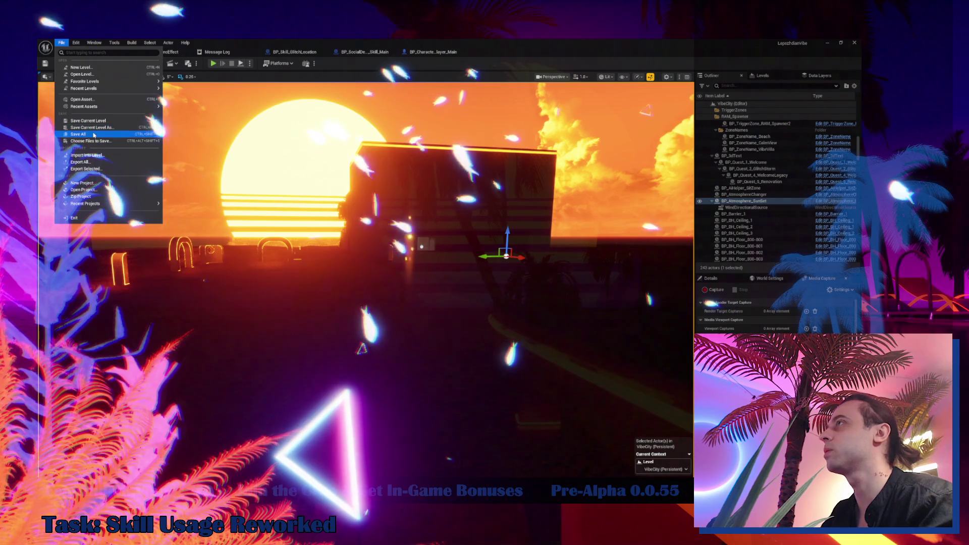
left_click(93, 135)
left_click(213, 63)
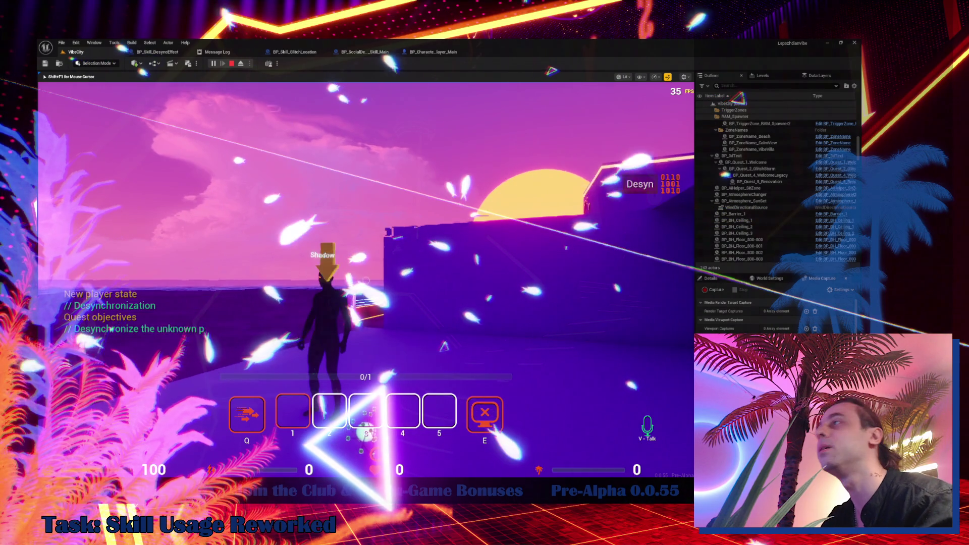
key("w")
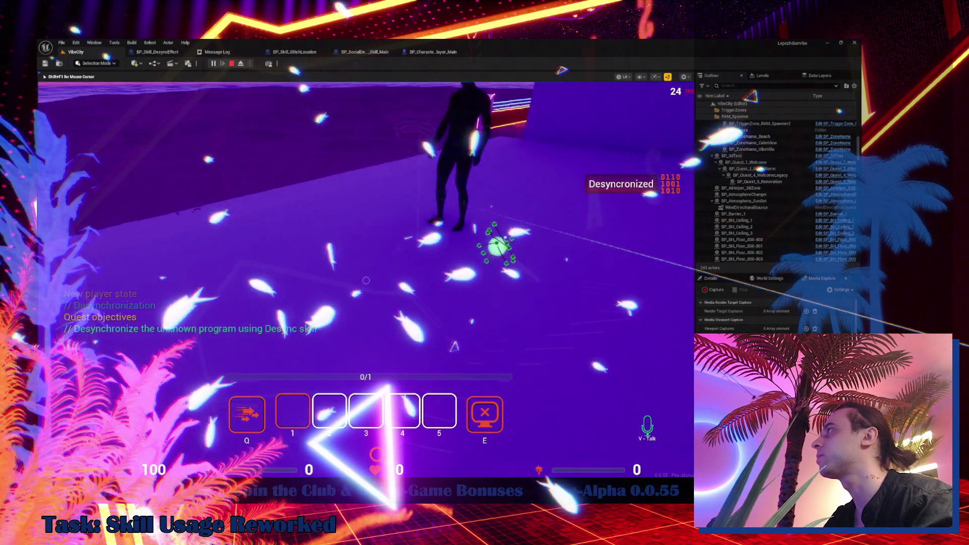
key("1")
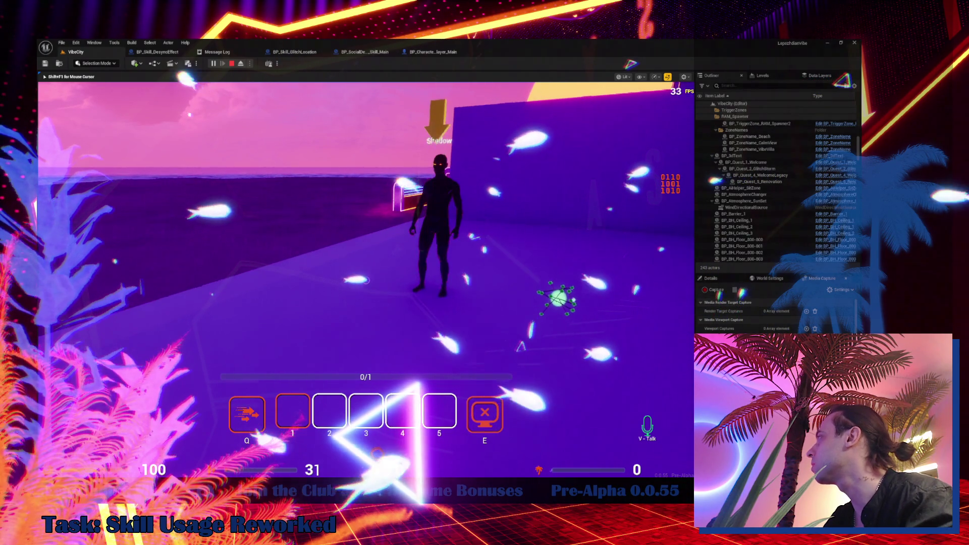
- Eject from the player and re-possess, then eject again and search the Outliner for 'de'
key("shift+F1")
left_click(241, 64)
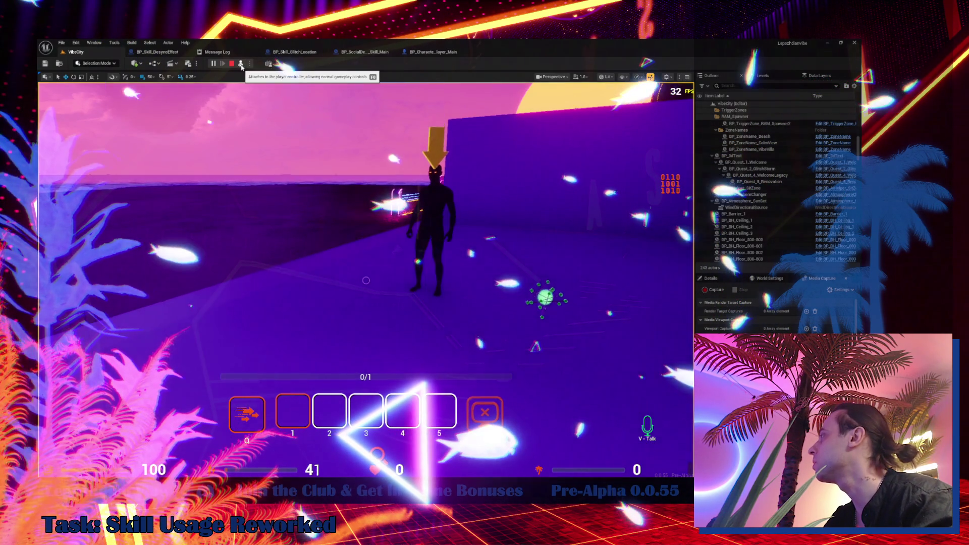
key("F8")
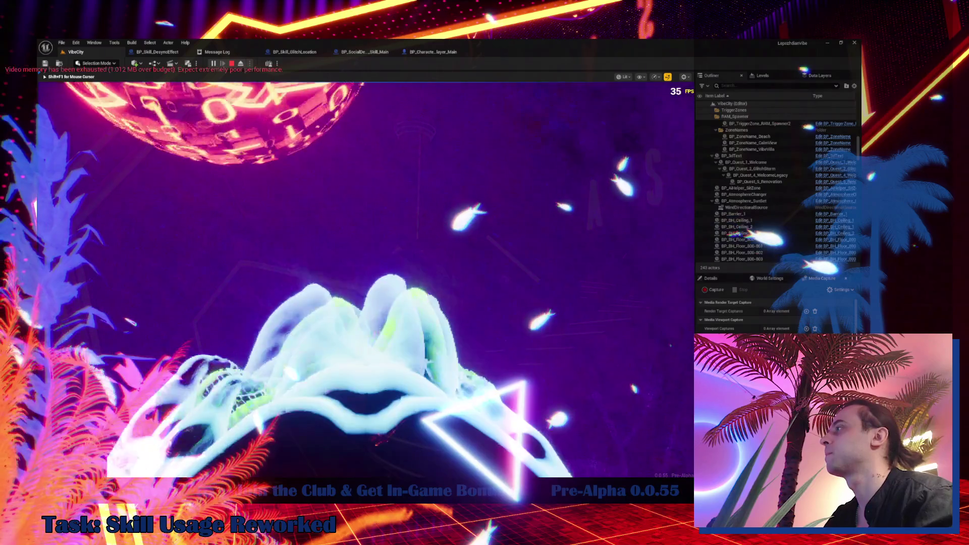
key("shift+F1")
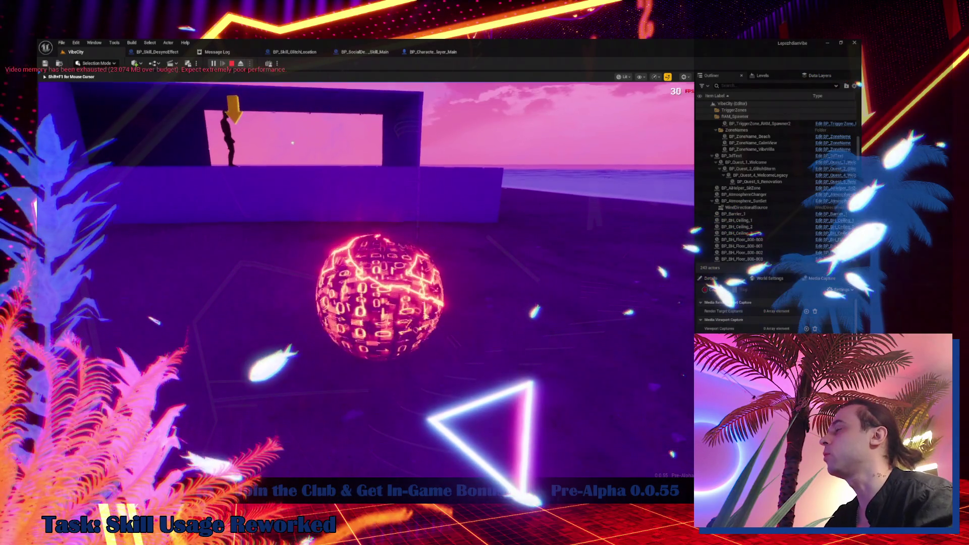
left_click(241, 63)
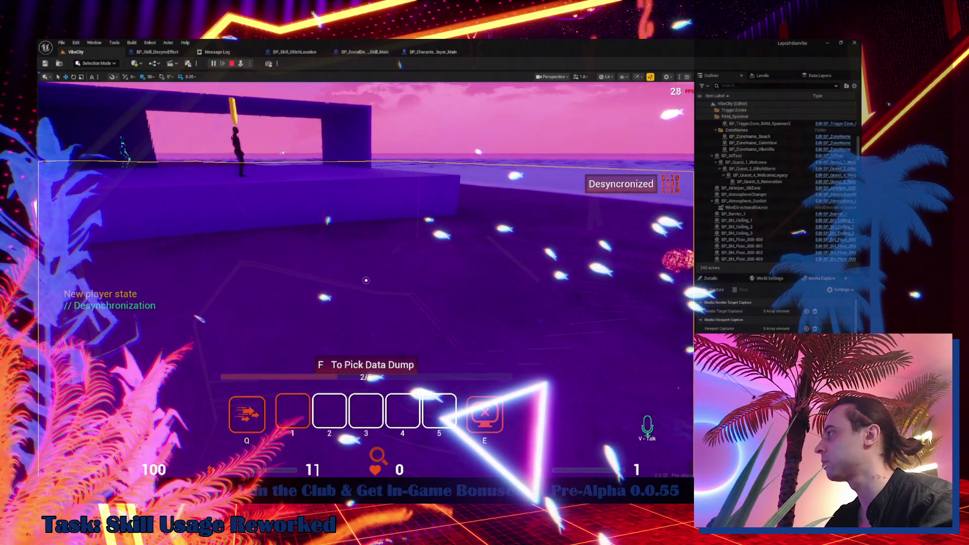
type("de")
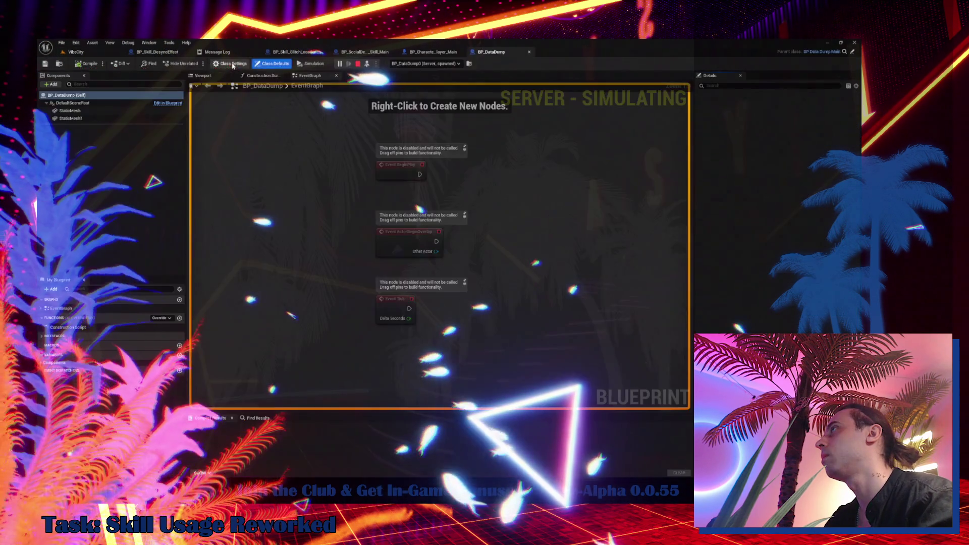
- Check the play-session errors and open BP_DataDump_Main's event graph
left_click(356, 63)
left_click(490, 52)
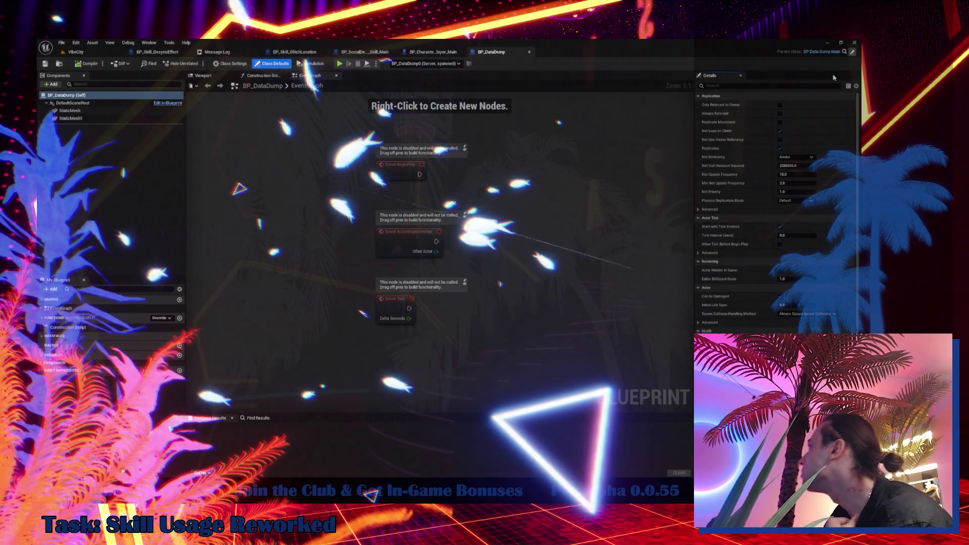
left_click(853, 51)
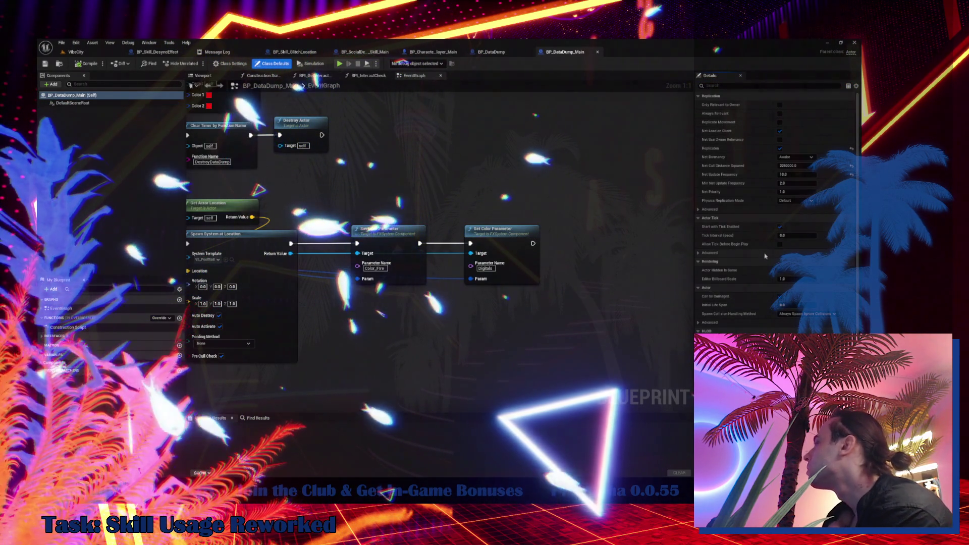
scroll(448, 339, "down", 4)
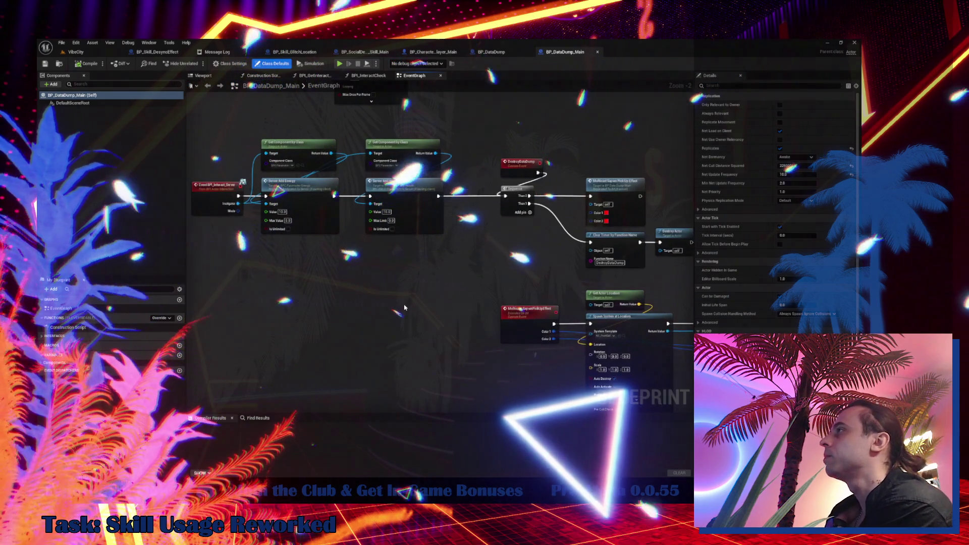
scroll(419, 356, "up", 3)
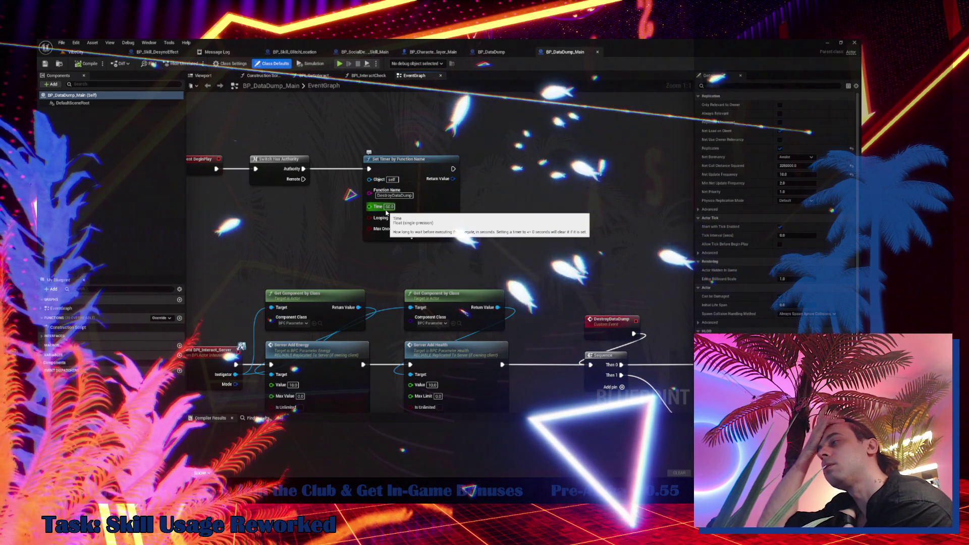
- Set the DestroyDataDump timer Time to 120, compile, and return to the VibeCity level
left_click(388, 208)
type("120")
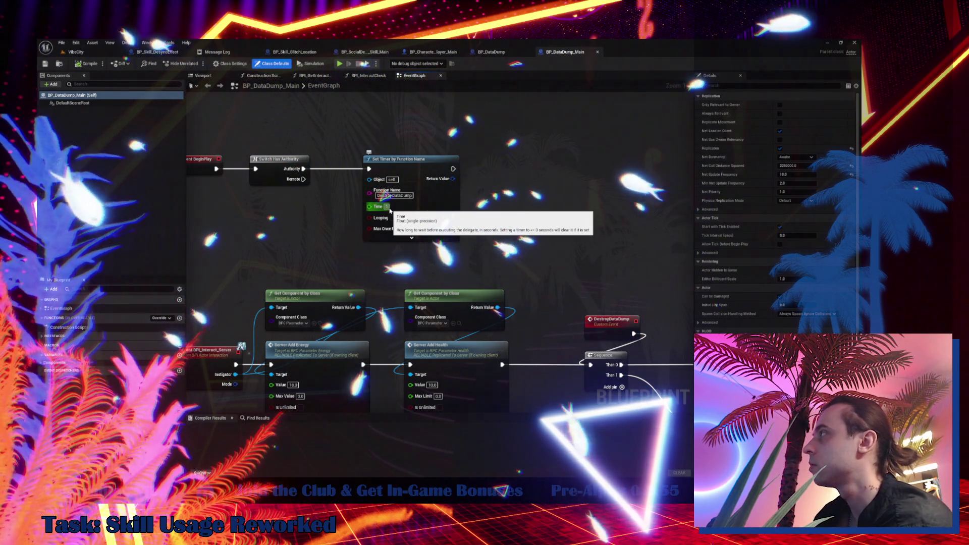
key("Return")
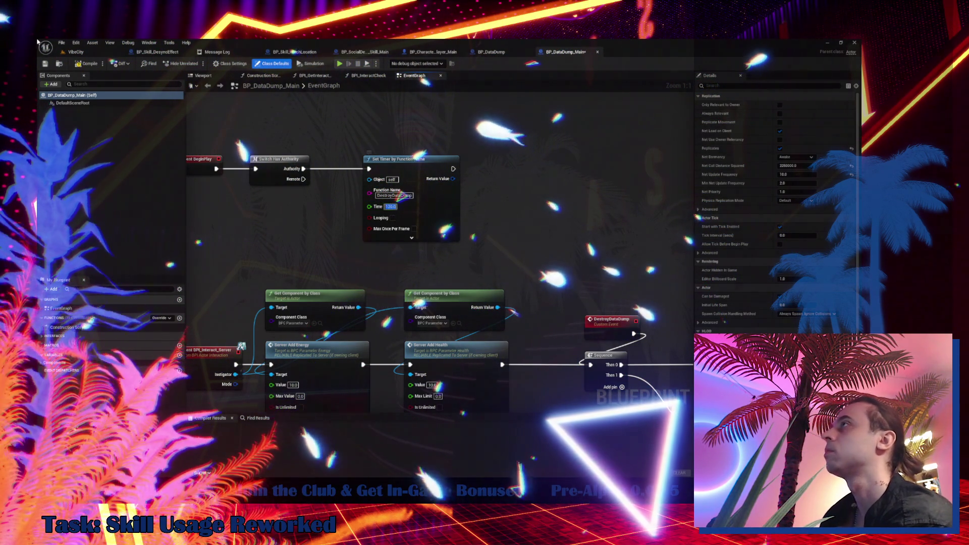
left_click(88, 64)
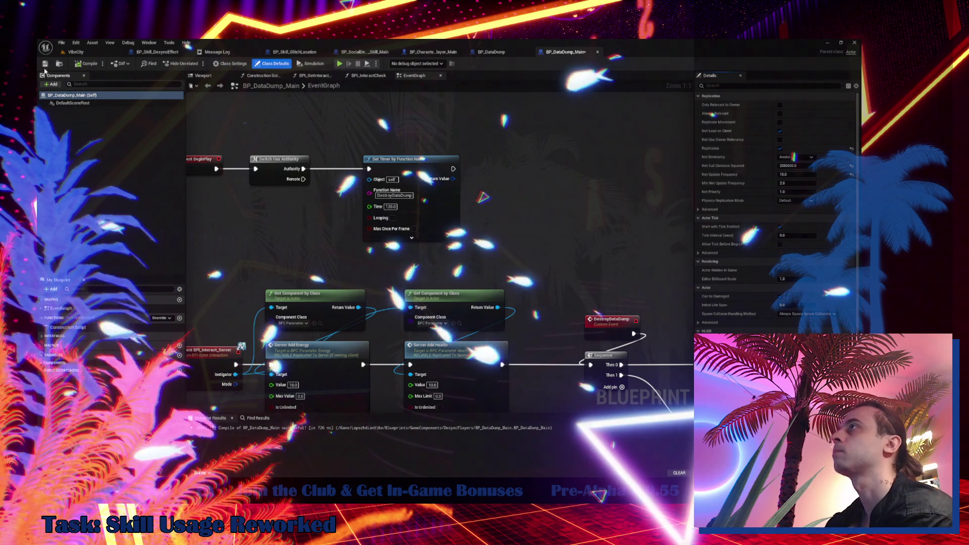
left_click(81, 52)
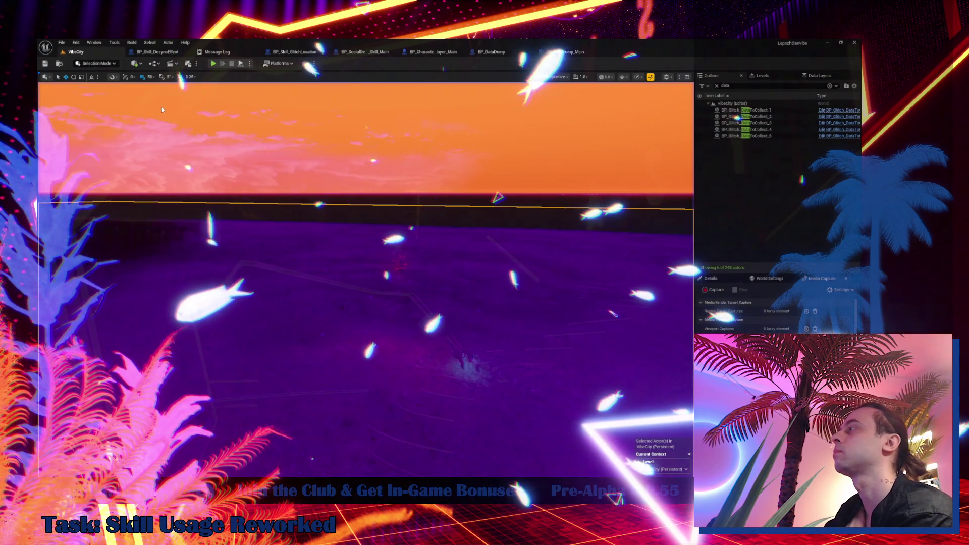
- Save all assets, clear the Outliner search, and start a new Play session
left_click(61, 42)
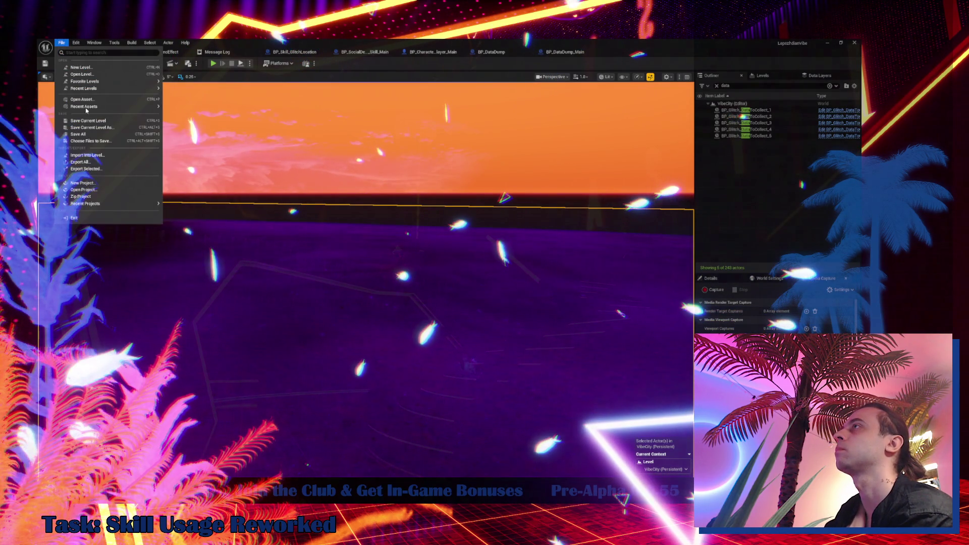
left_click(92, 135)
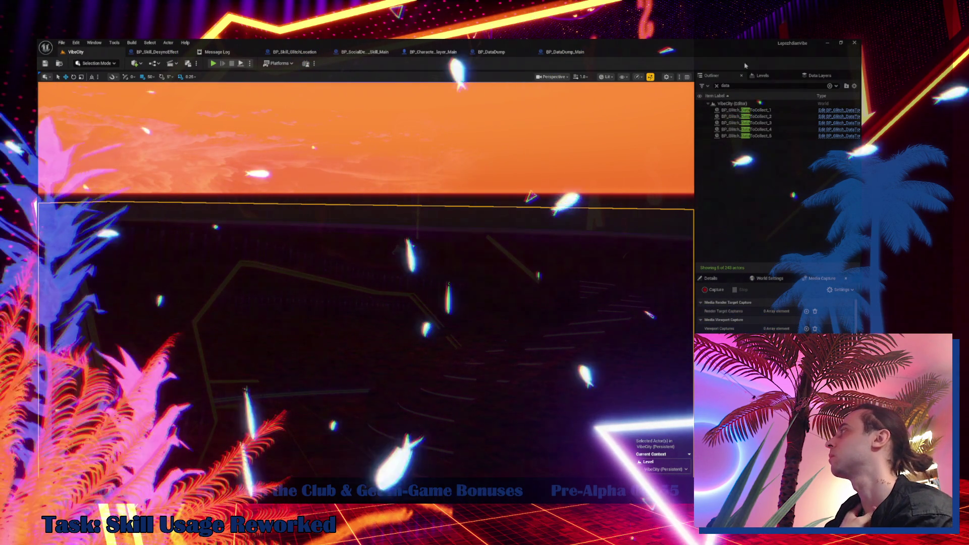
left_click(718, 87)
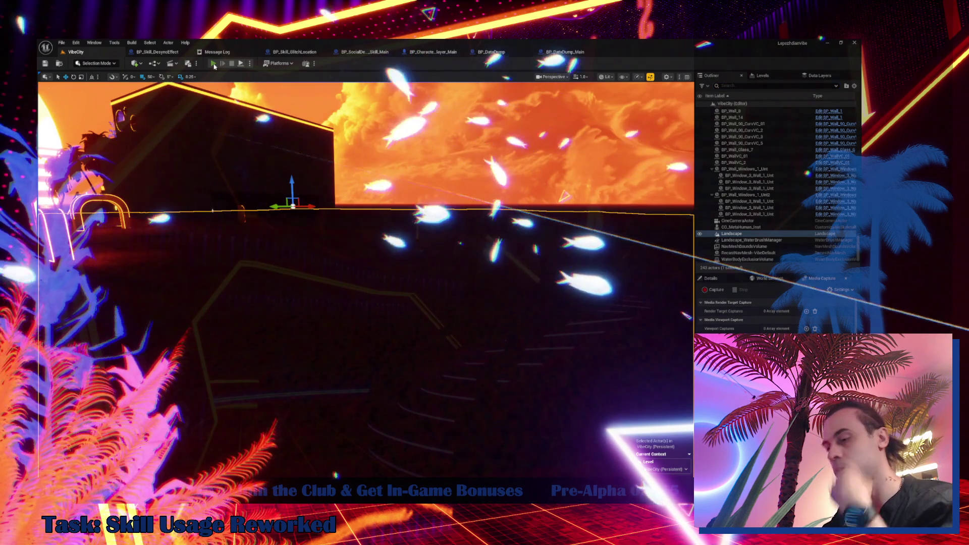
left_click(214, 64)
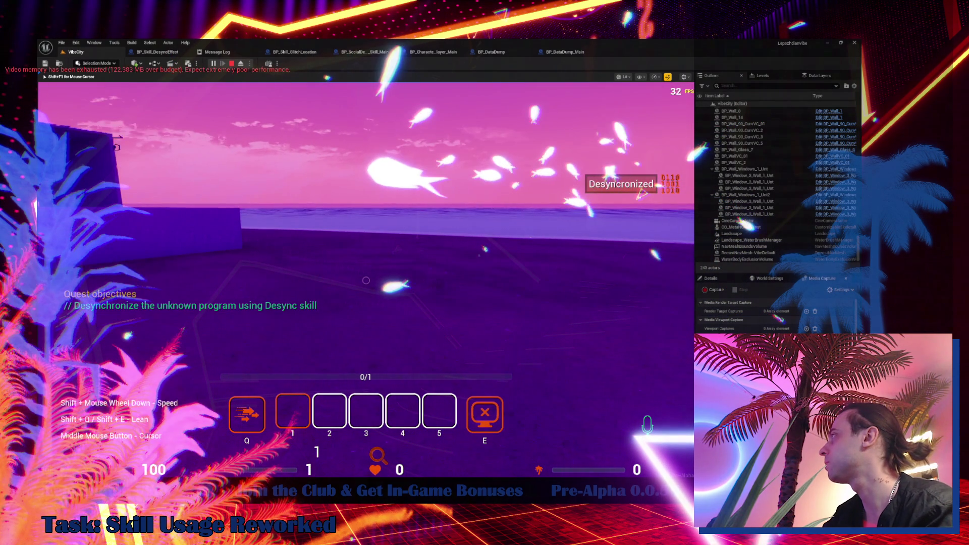
- Search the Outliner for 'ski', then eject from and re-possess the player character
left_click(741, 86)
type("s")
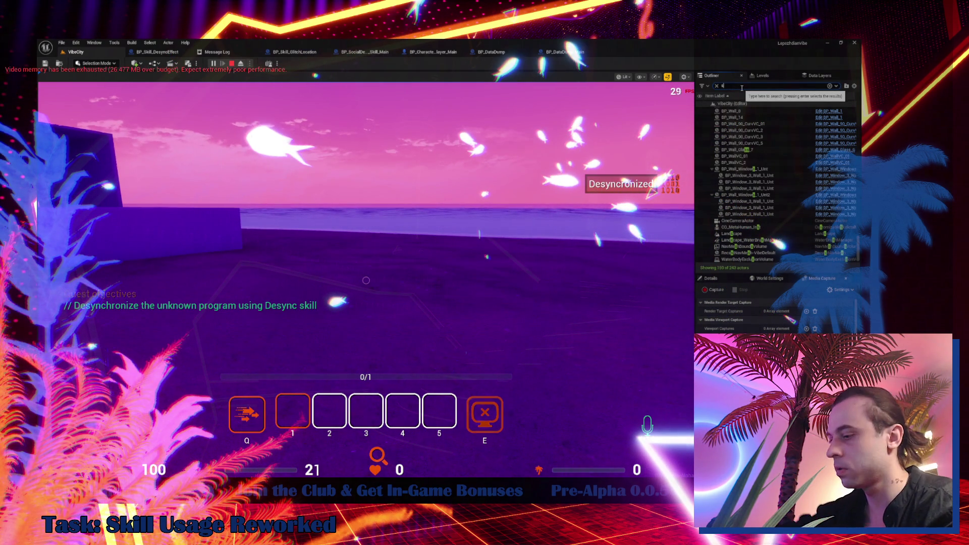
type("kil")
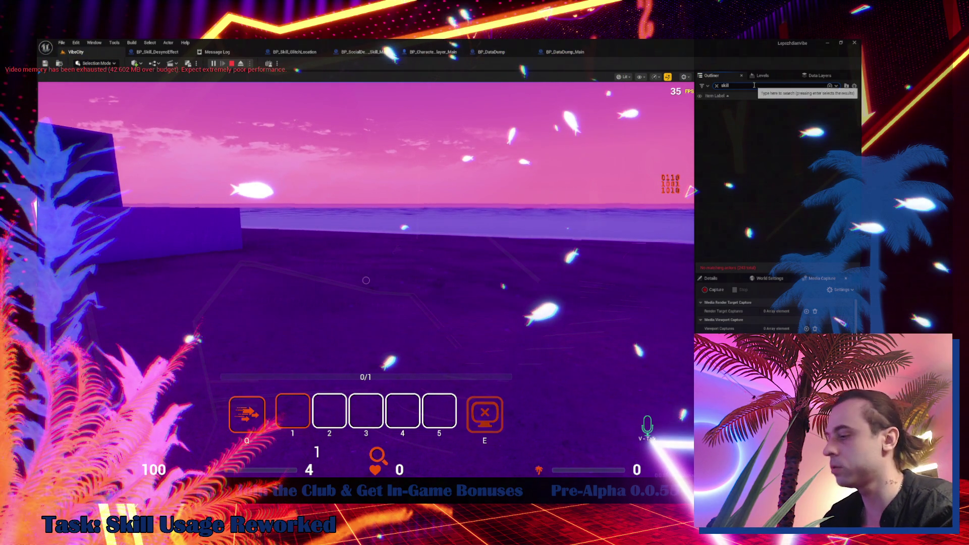
key("BackSpace")
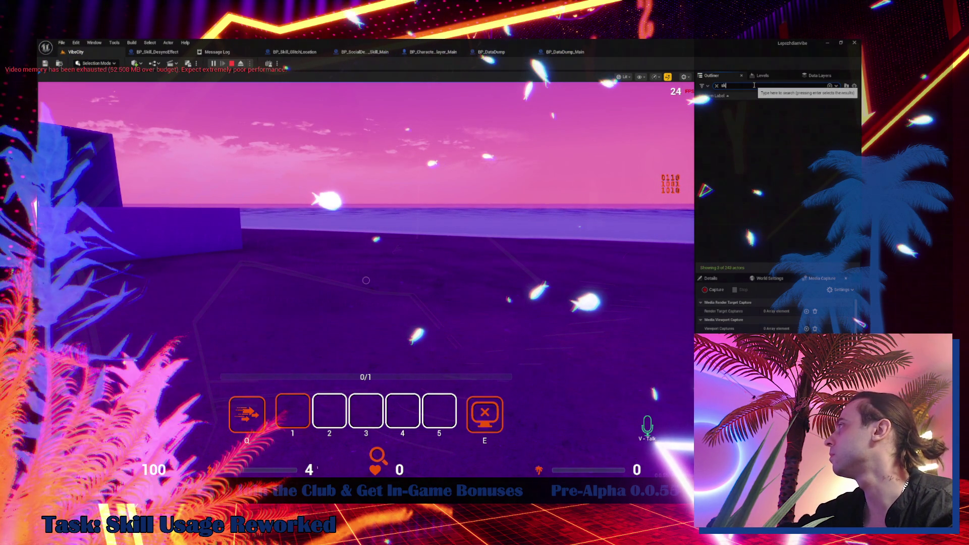
key("BackSpace")
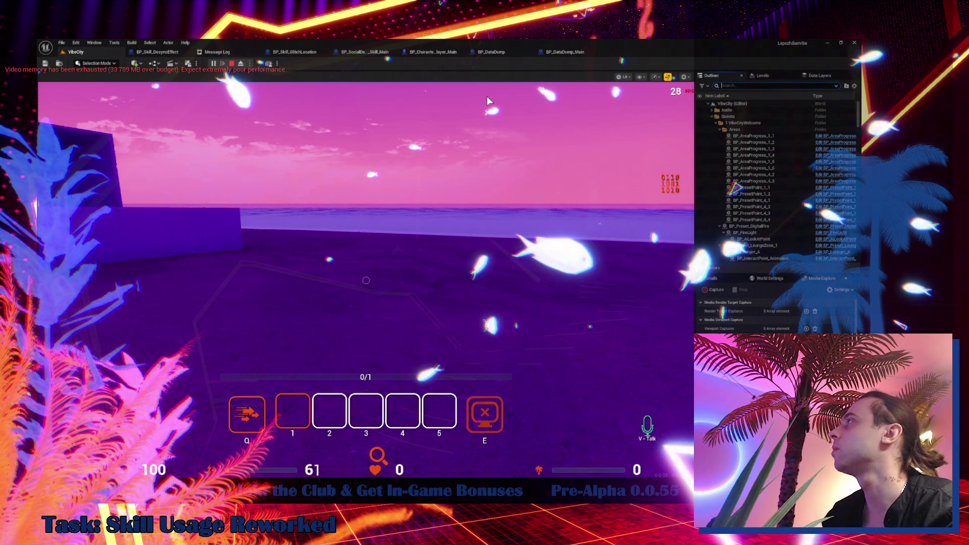
left_click(241, 65)
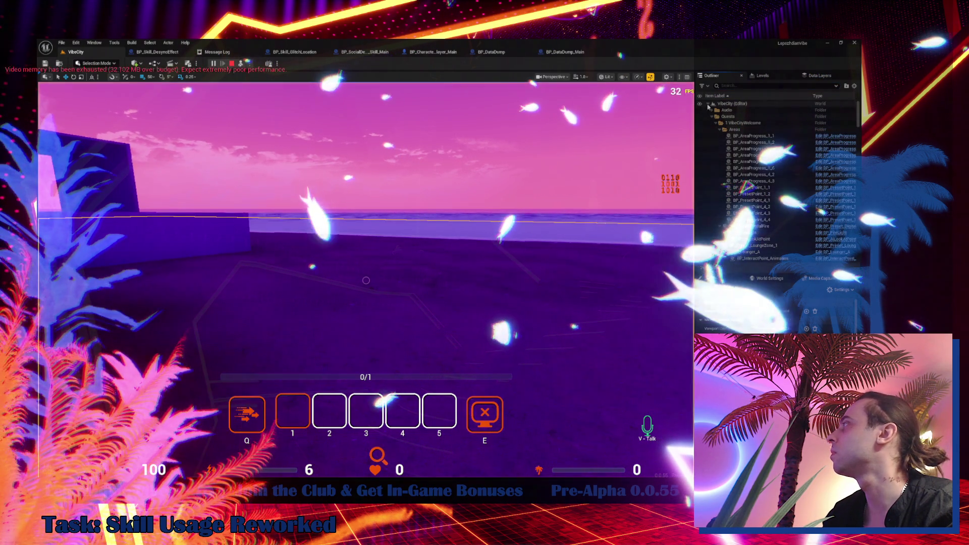
type("ki")
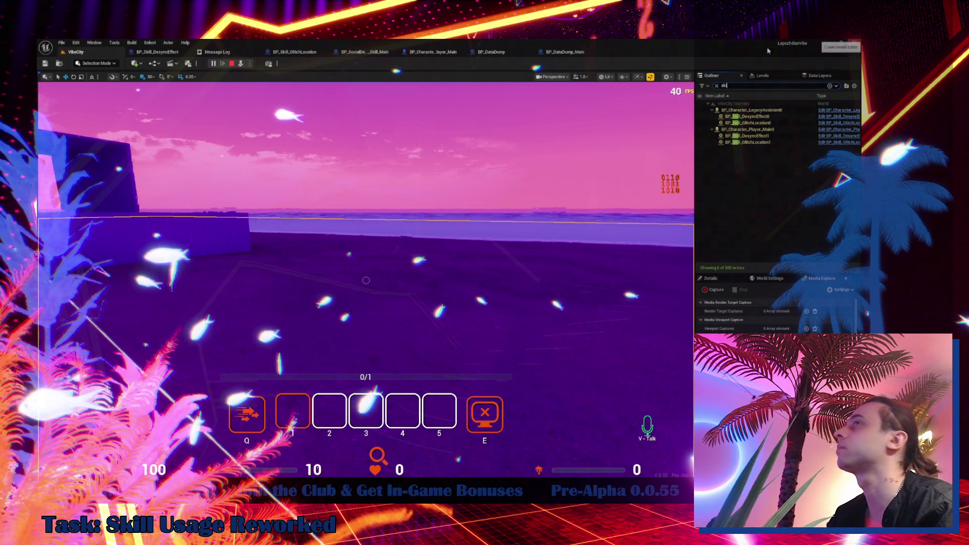
left_click(241, 64)
left_click(332, 203)
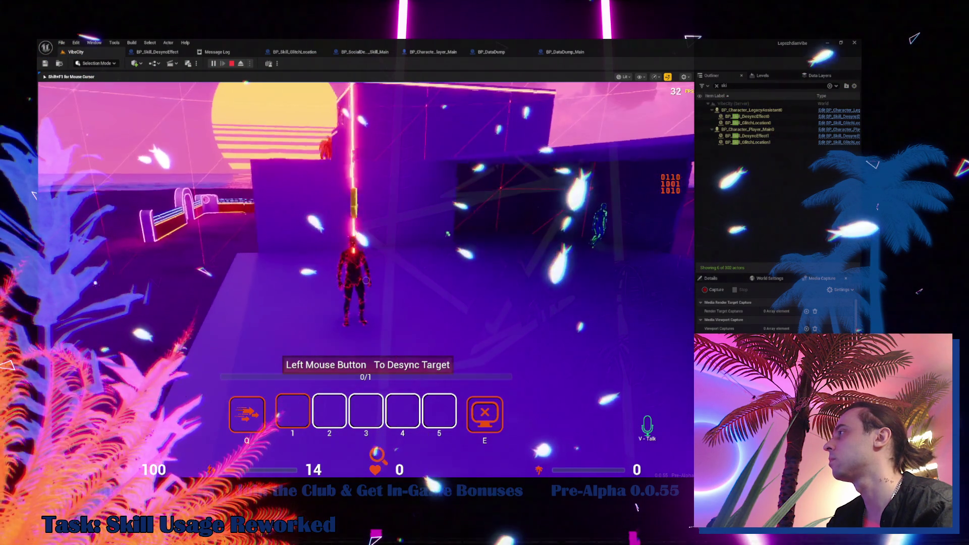
- Release the mouse, try Outliner searches 'tar', 'wal' and 'le', then open BP_Skill_DesyncEffect
key("shift+F1")
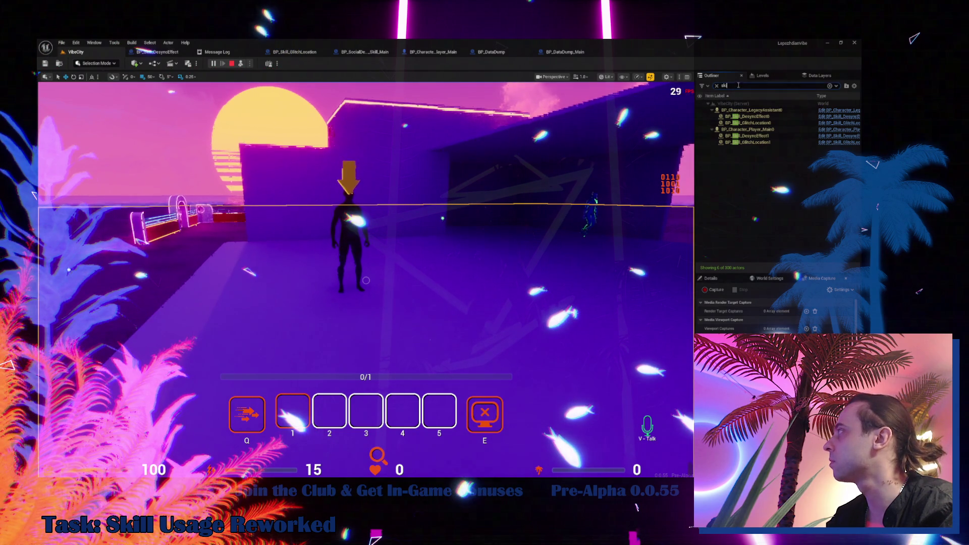
key("BackSpace")
key("BackSpace")
key("BackSpace")
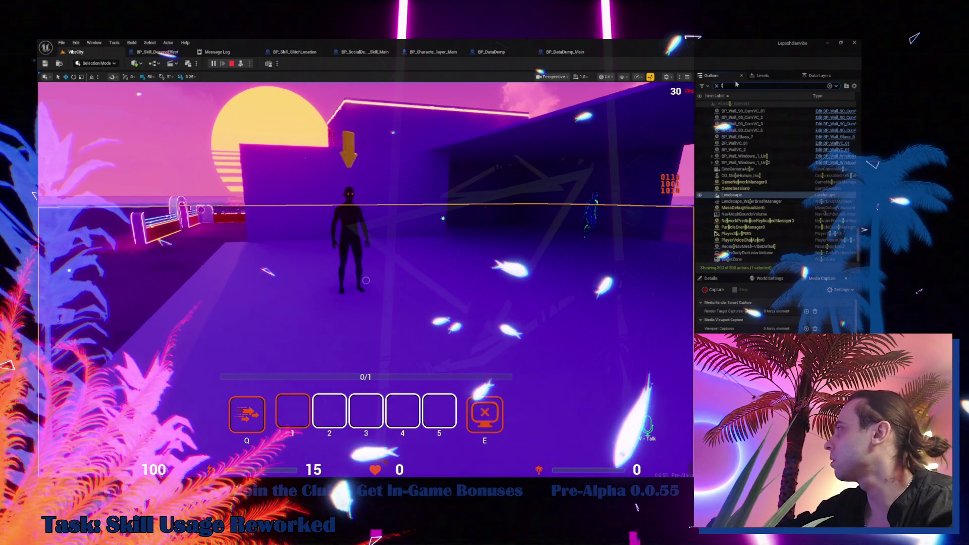
type("tar")
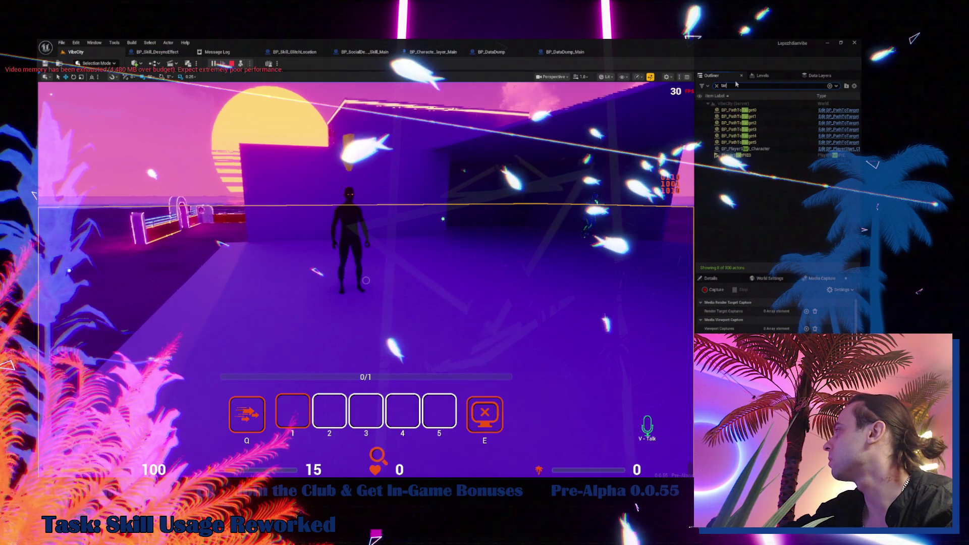
key("BackSpace")
key("BackSpace")
key("BackSpace")
type("wal")
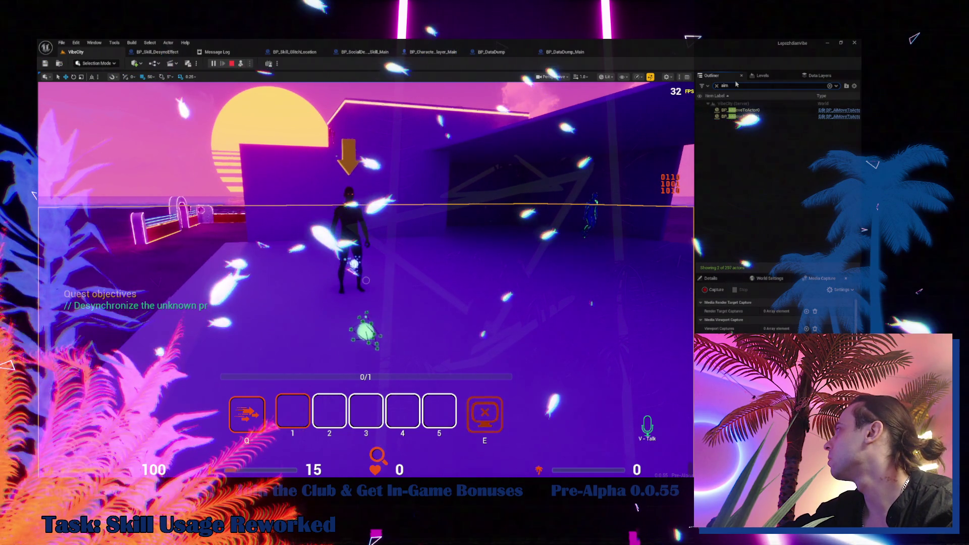
key("BackSpace")
key("BackSpace")
key("BackSpace")
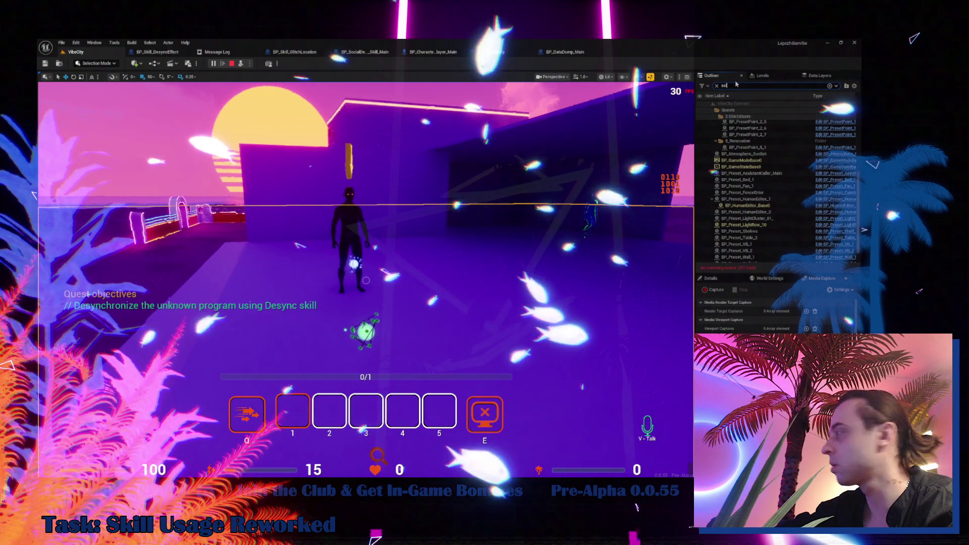
type("le")
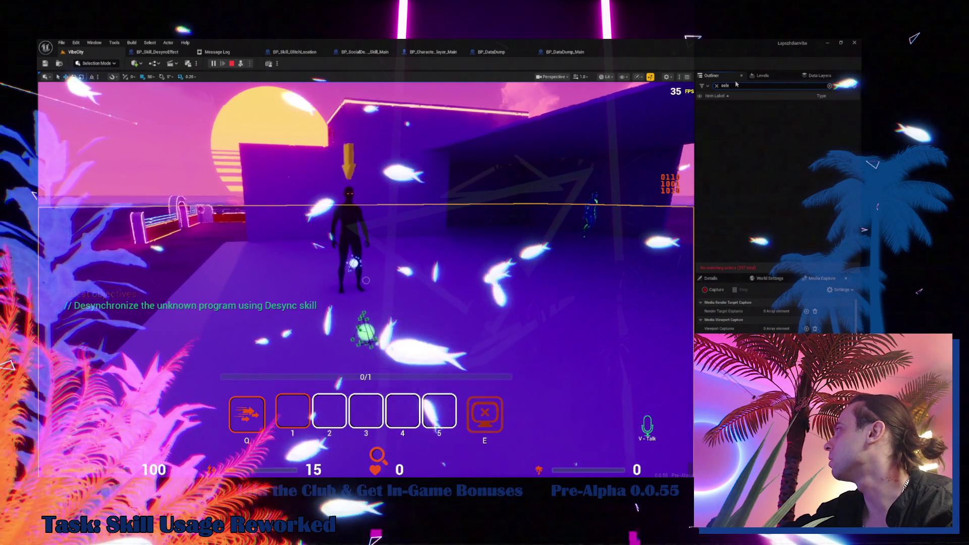
key("BackSpace")
key("BackSpace")
key("BackSpace")
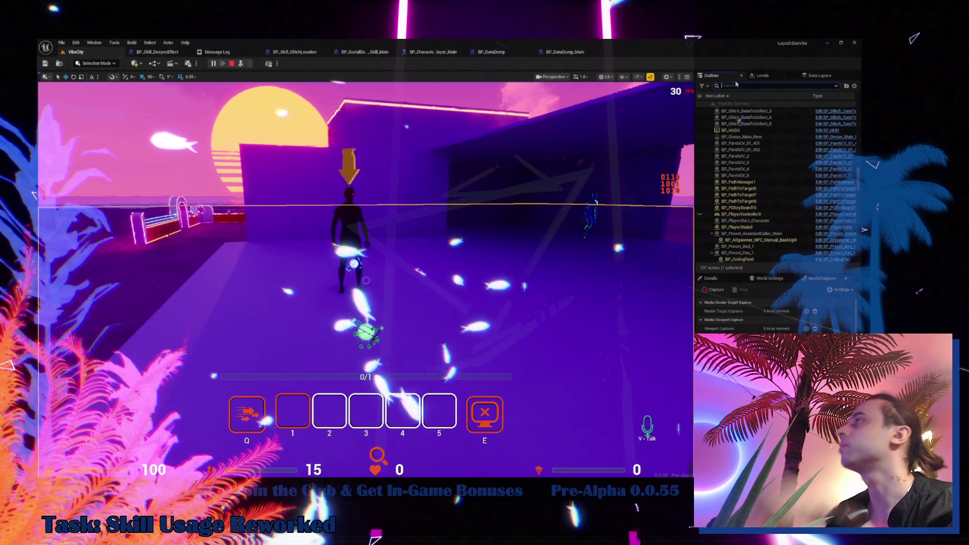
left_click(165, 52)
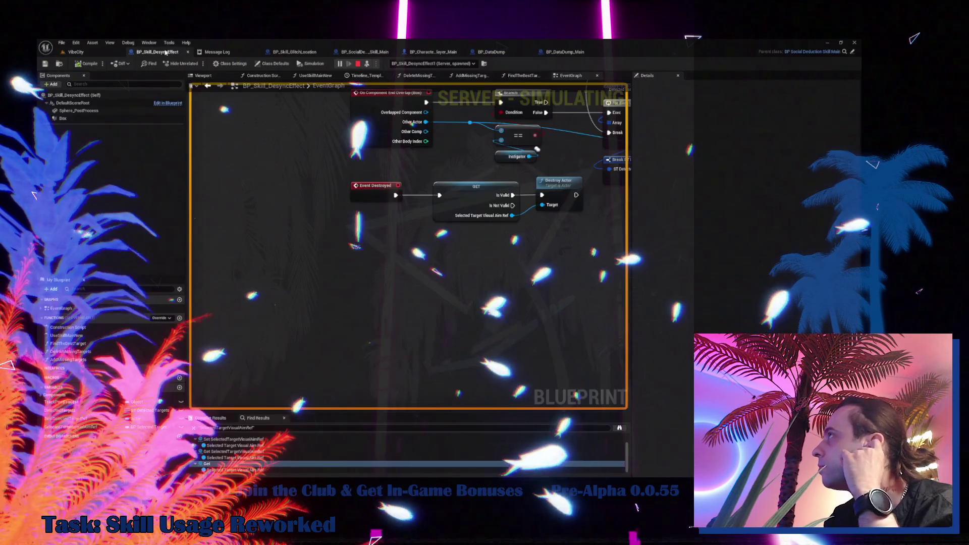
- Zoom around the BP_Skill_DesyncEffect EventGraph, then return to the VibeCity level tab
scroll(297, 283, "down", 5)
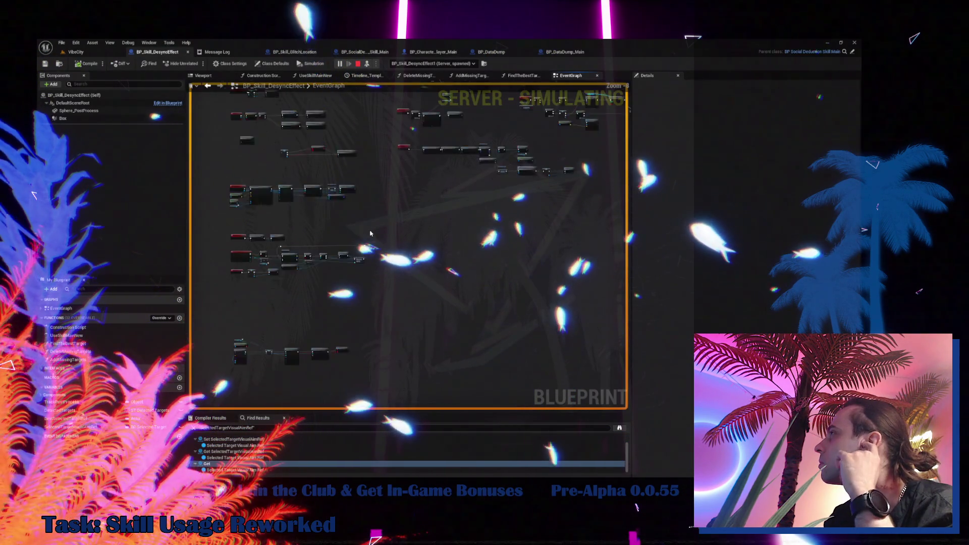
scroll(343, 290, "up", 5)
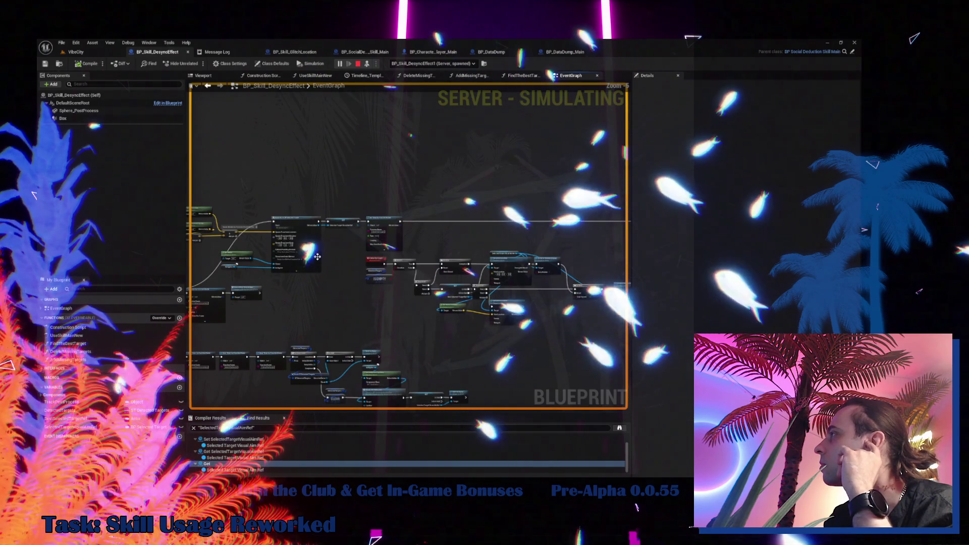
scroll(435, 293, "up", 3)
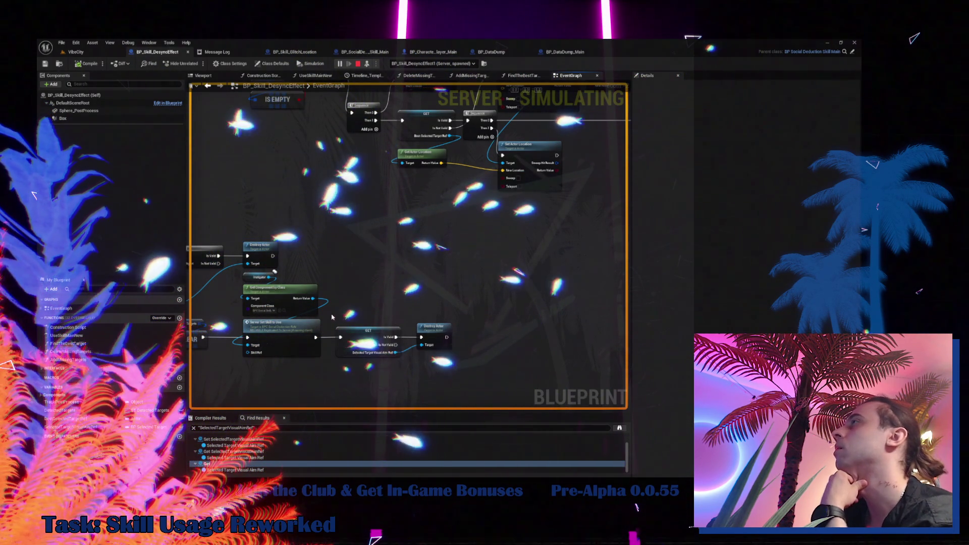
left_click(75, 52)
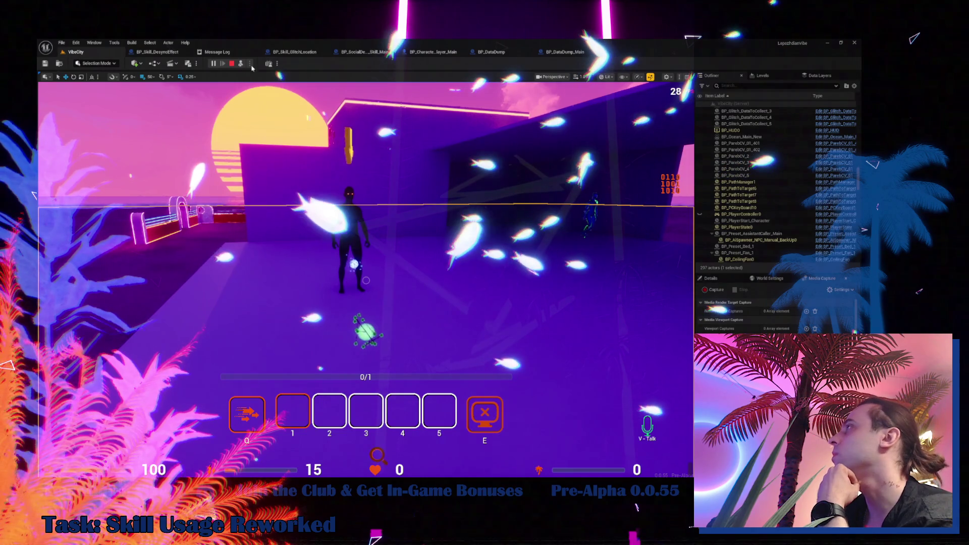
- Start a play-test, eject from the player, and shorten the Outliner search toward skill actors
left_click(241, 63)
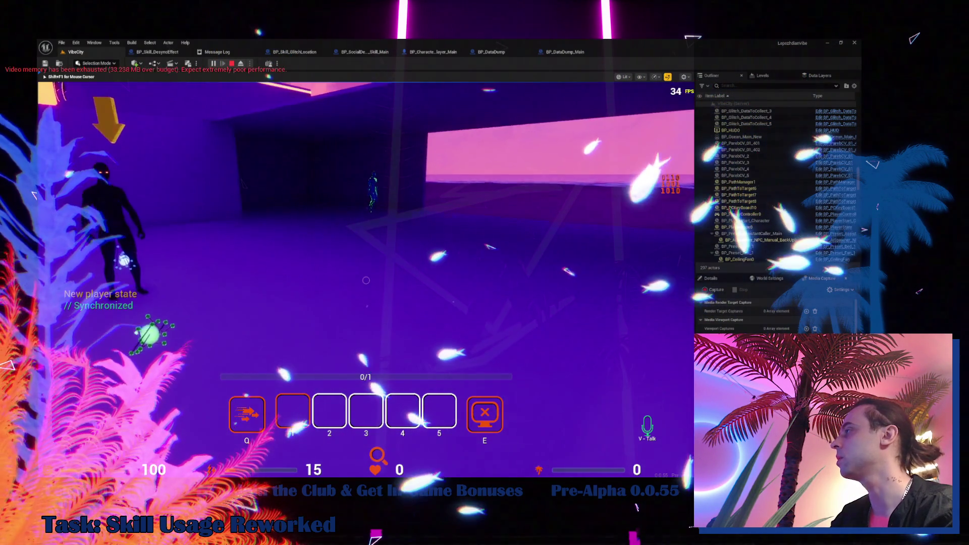
key("shift+F1")
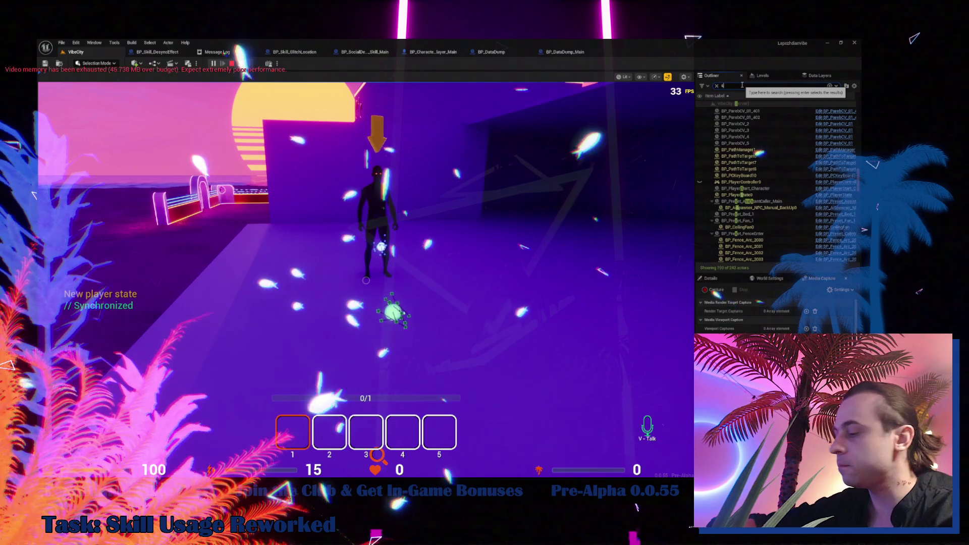
type("kill")
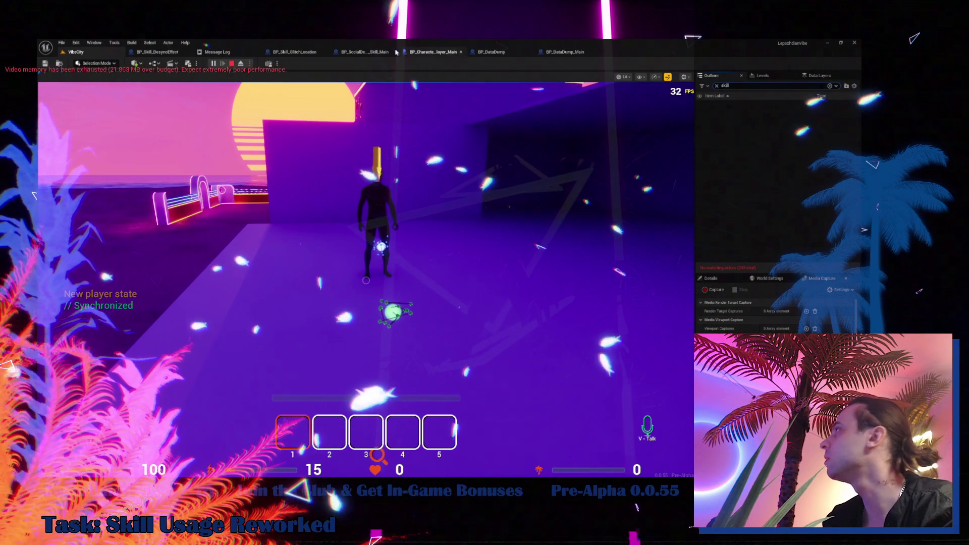
left_click(241, 64)
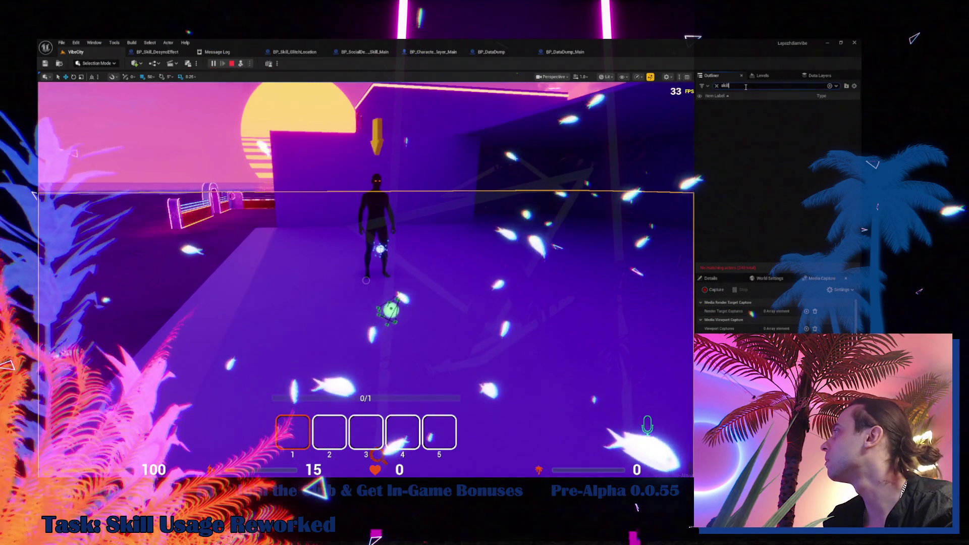
left_click(746, 86)
key("BackSpace")
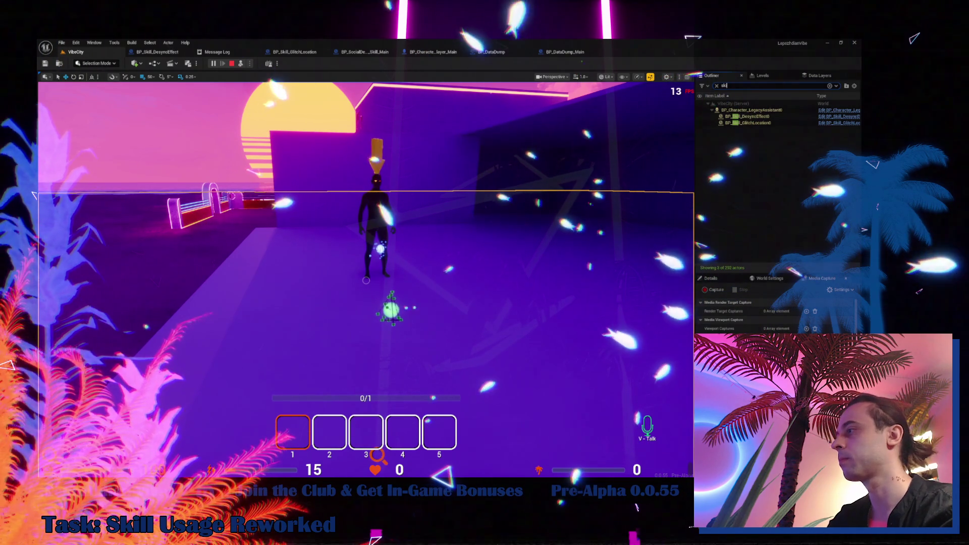
- Open and close Task Manager, walk the character forward, then stop the session with Escape
right_click(327, 474)
left_click(334, 466)
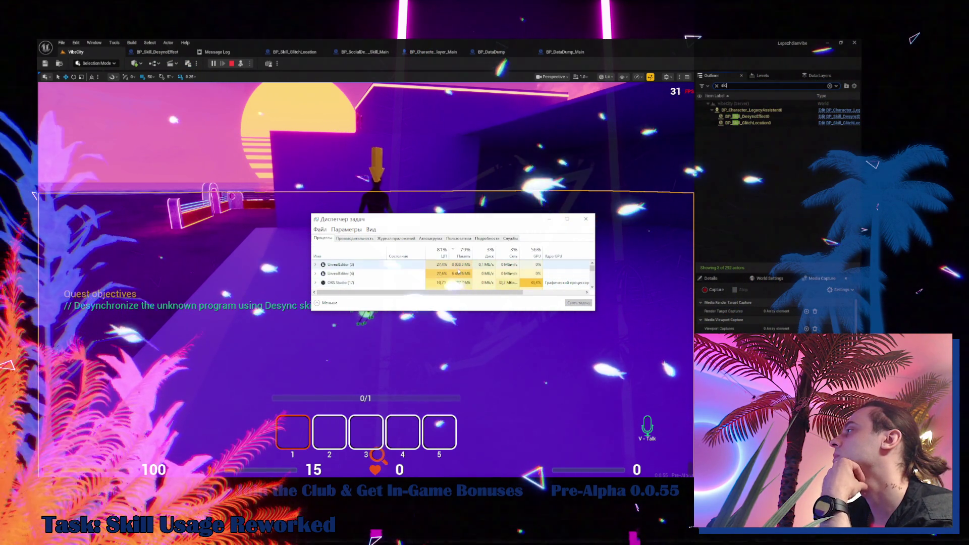
left_click(587, 220)
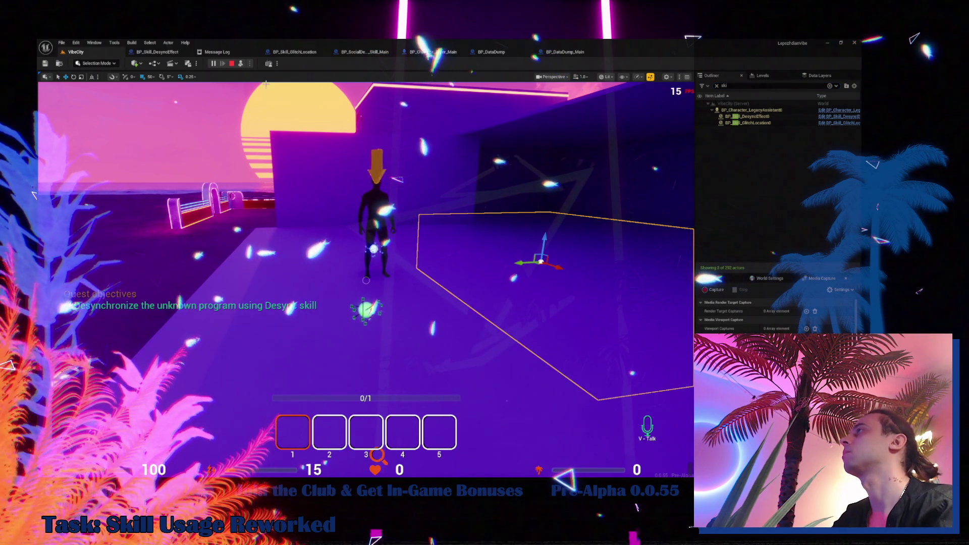
left_click(295, 115)
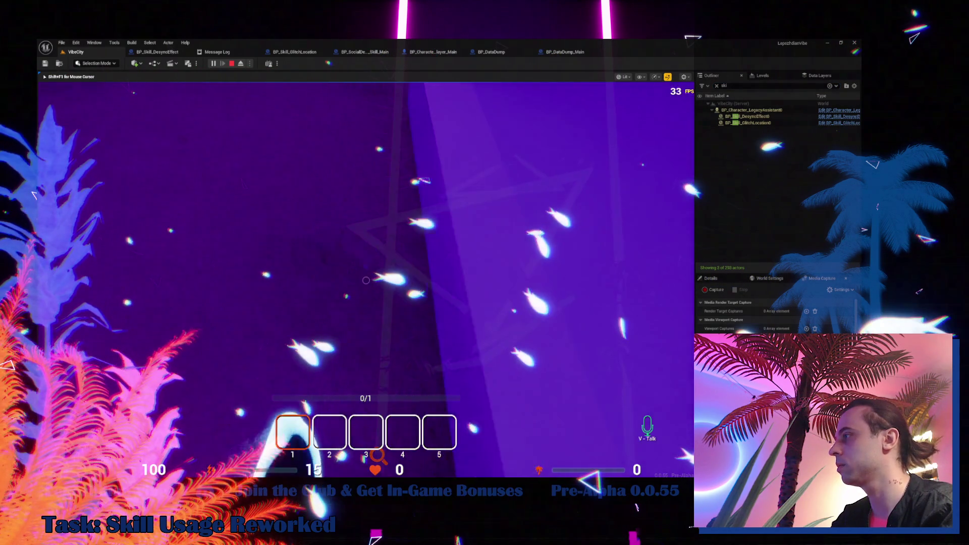
key("w")
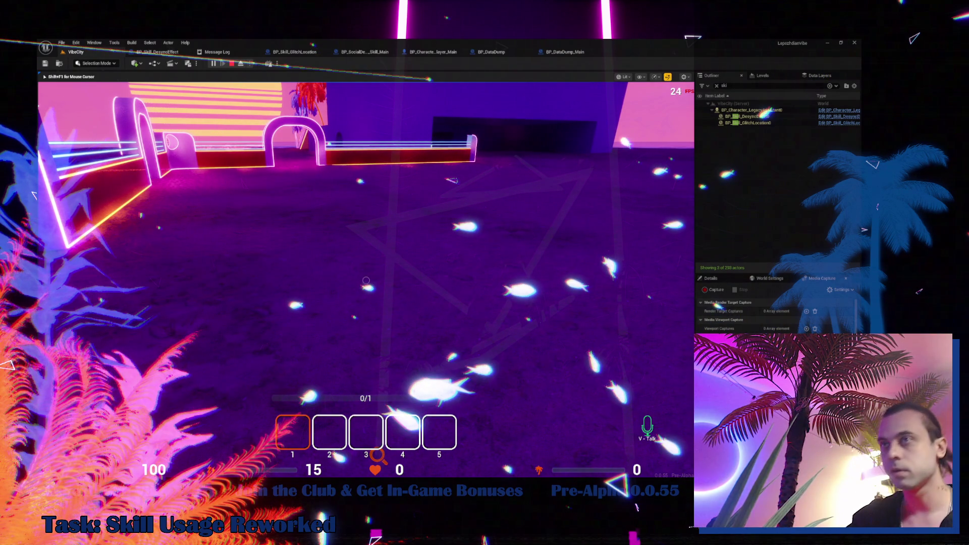
left_click(366, 280)
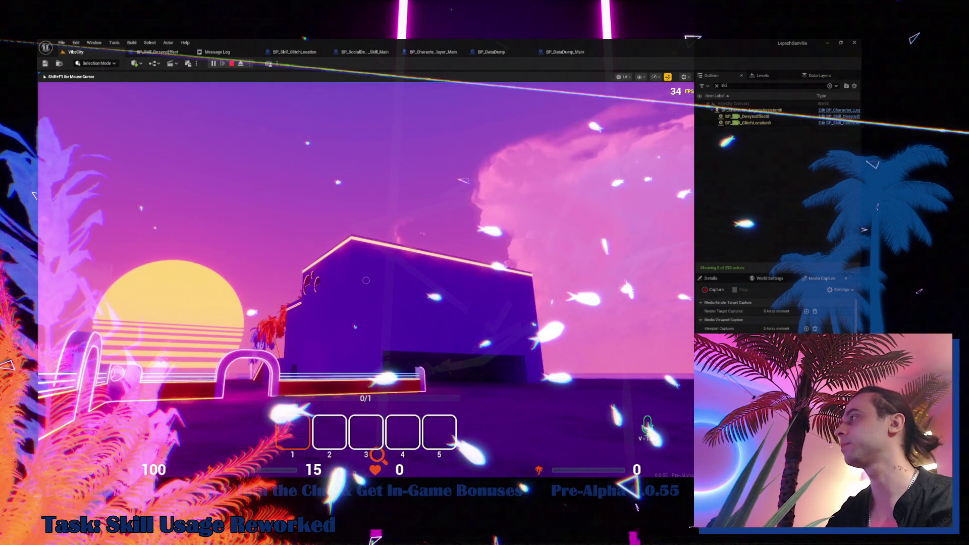
key("Escape")
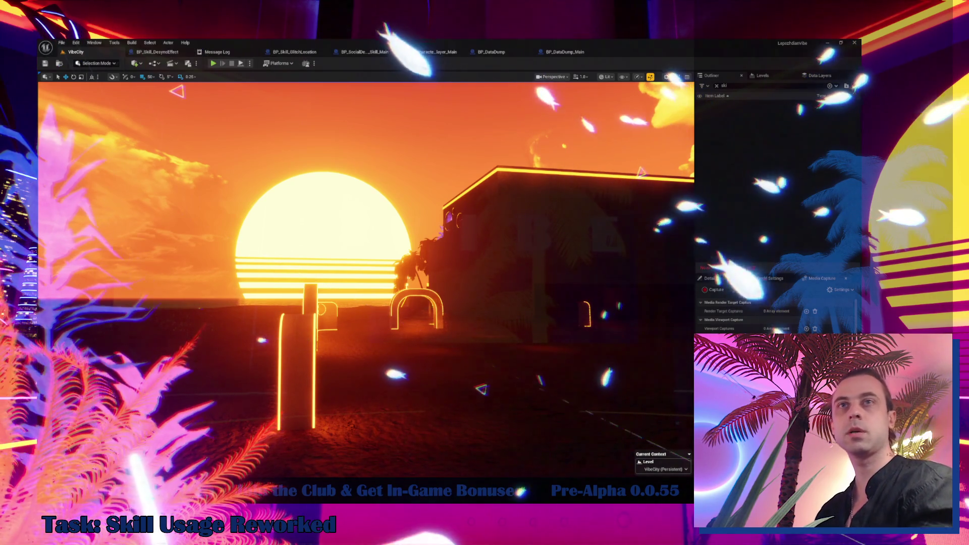
mouse_move(350, 255)
left_mouse_down()
mouse_move(384, 255)
mouse_move(364, 252)
left_mouse_up()
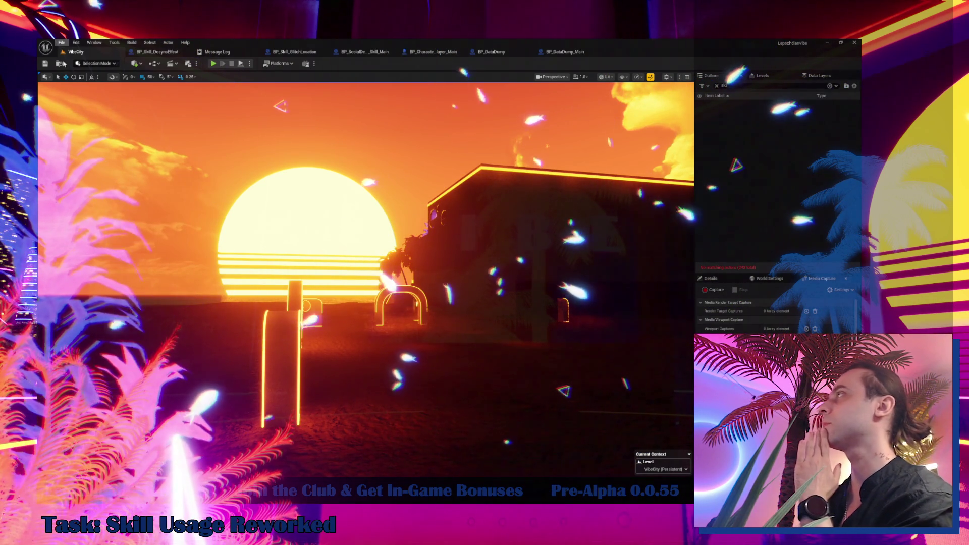
left_click(161, 51)
scroll(272, 339, "down", 4)
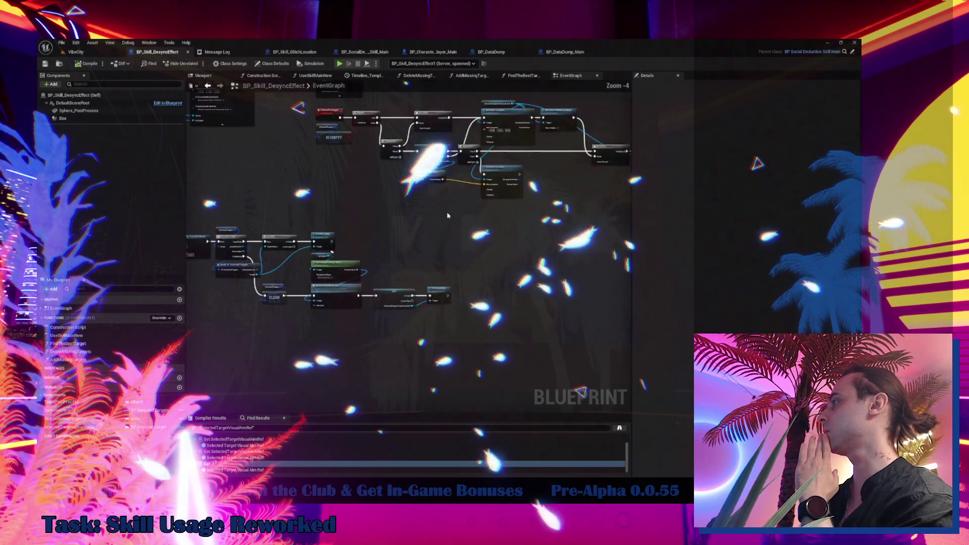
double_click(132, 335)
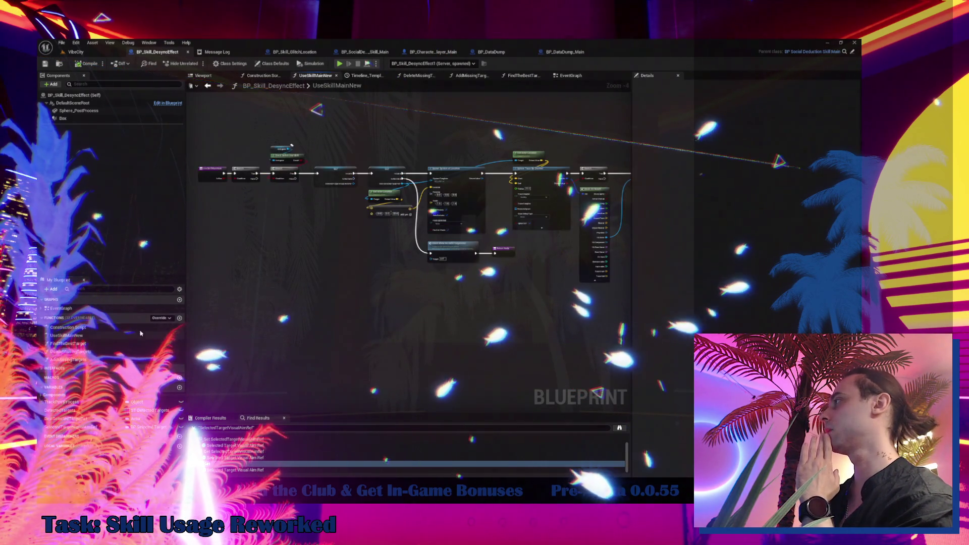
left_click_drag(443, 223, 242, 222)
left_click_drag(197, 334, 341, 291)
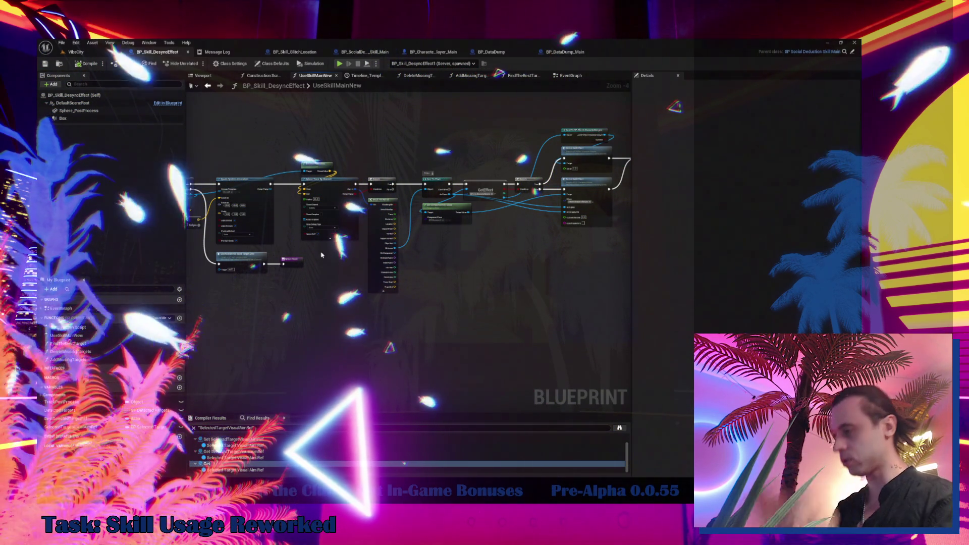
mouse_move(425, 153)
left_mouse_down()
mouse_move(363, 224)
mouse_move(388, 239)
mouse_move(436, 221)
left_mouse_up()
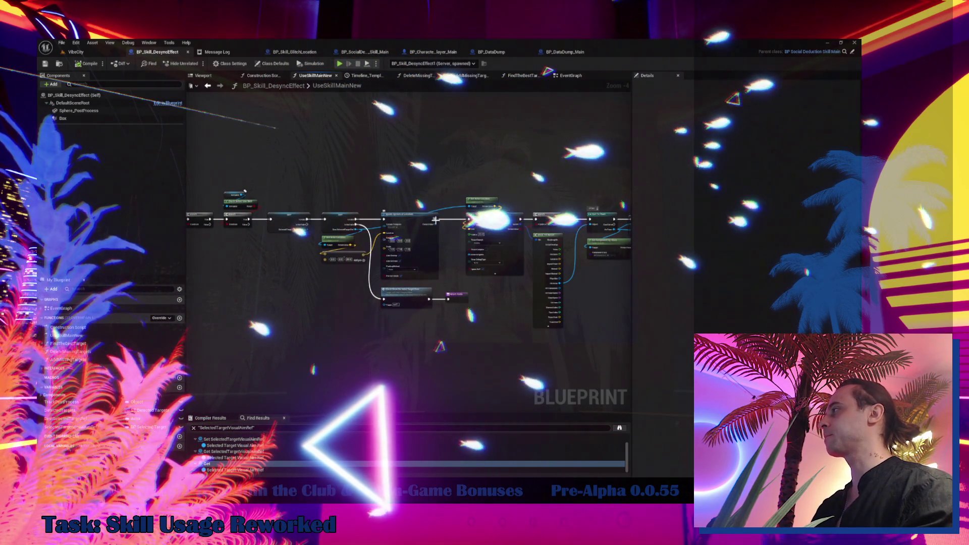
left_click(71, 51)
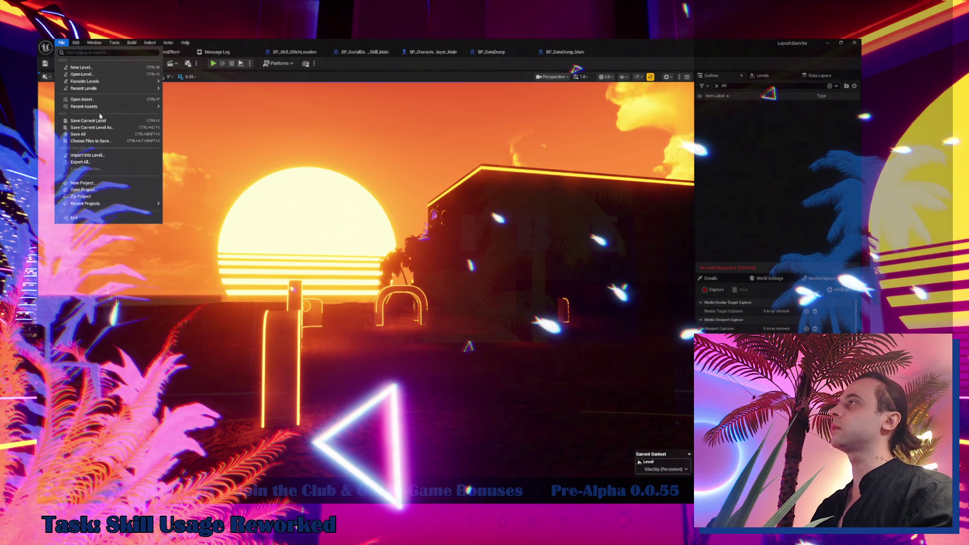
- Save all packages, then search the Content Browser for 'health' and scroll through the results
left_click(94, 135)
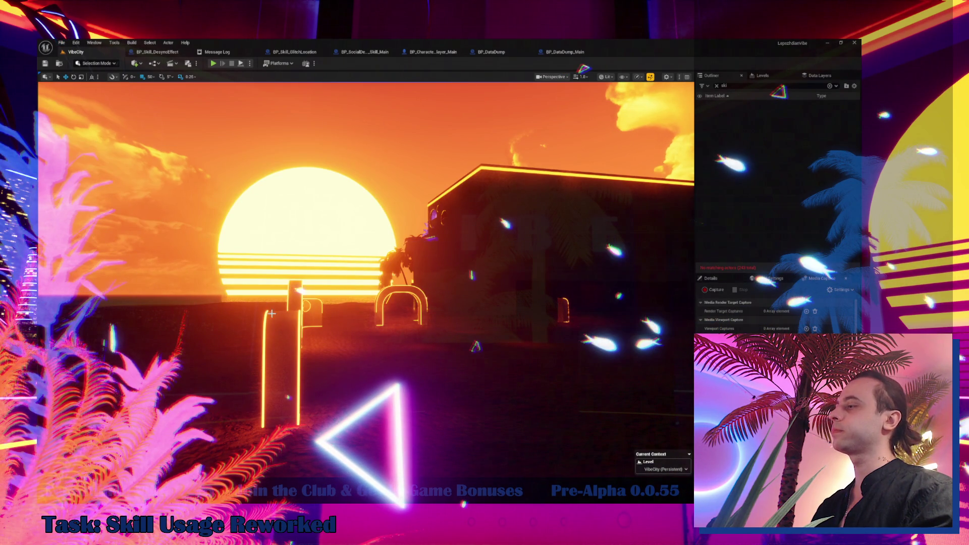
key("ctrl+space")
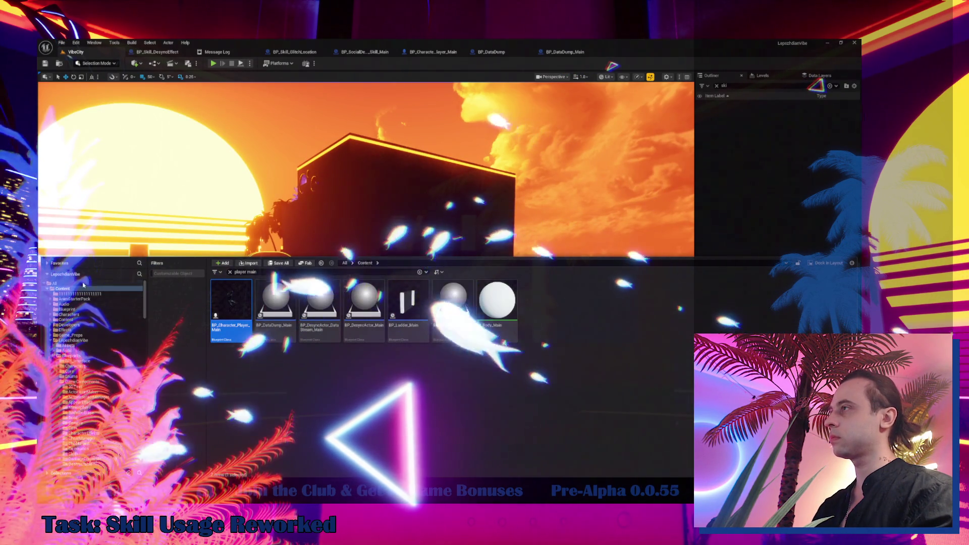
key("ctrl+f")
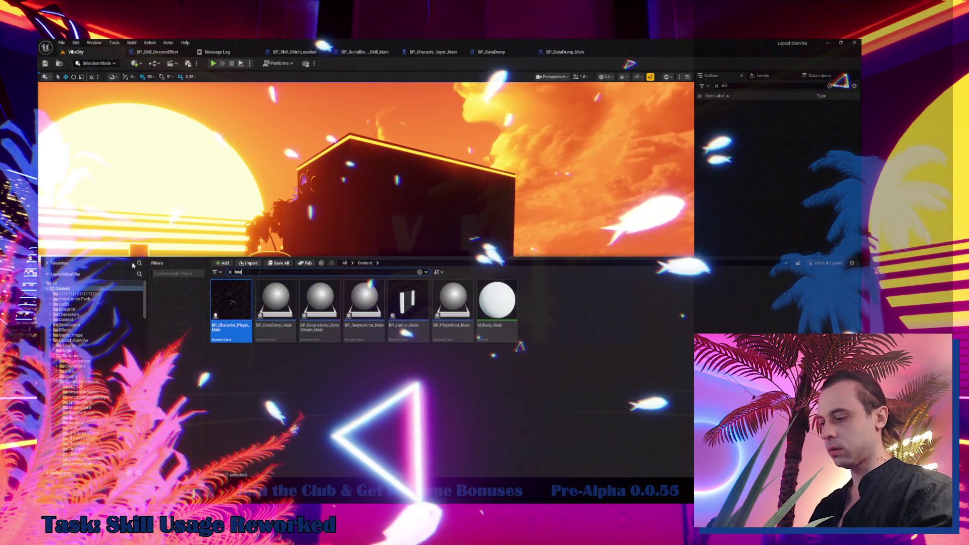
type("health")
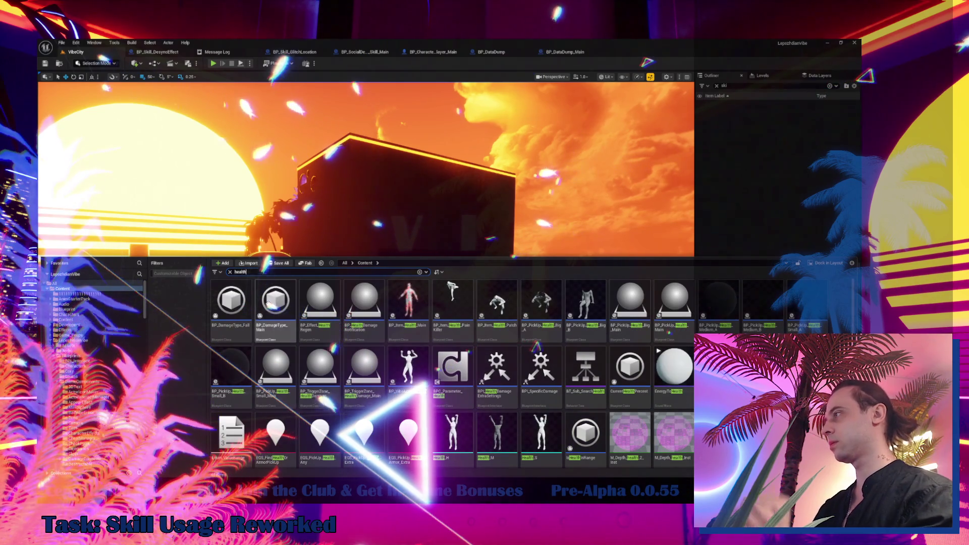
mouse_move(502, 384)
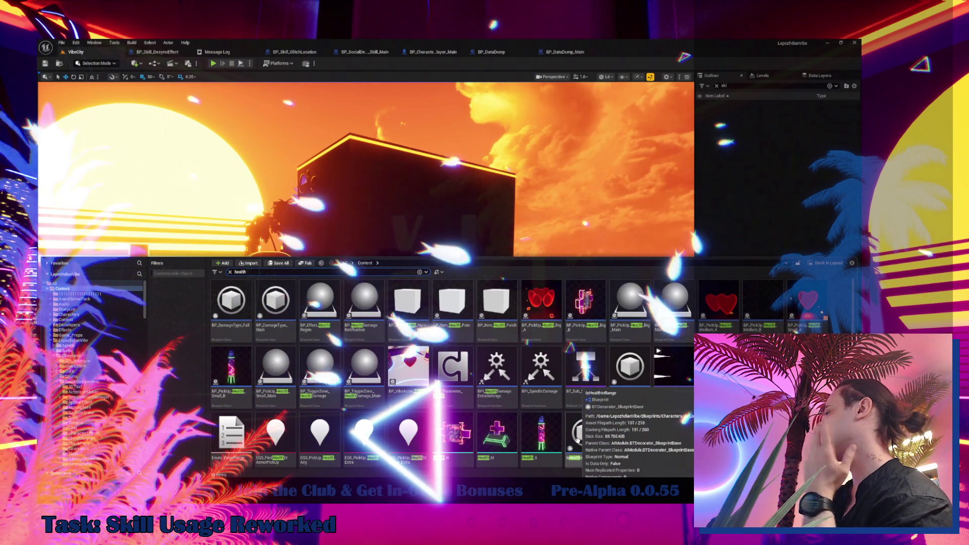
scroll(636, 396, "down", 1)
scroll(636, 396, "down", 1)
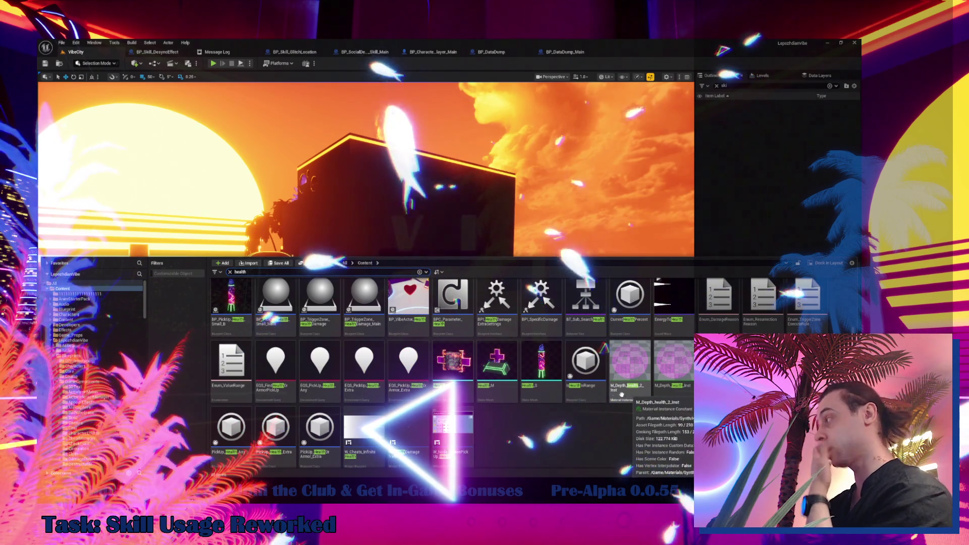
scroll(634, 396, "up", 1)
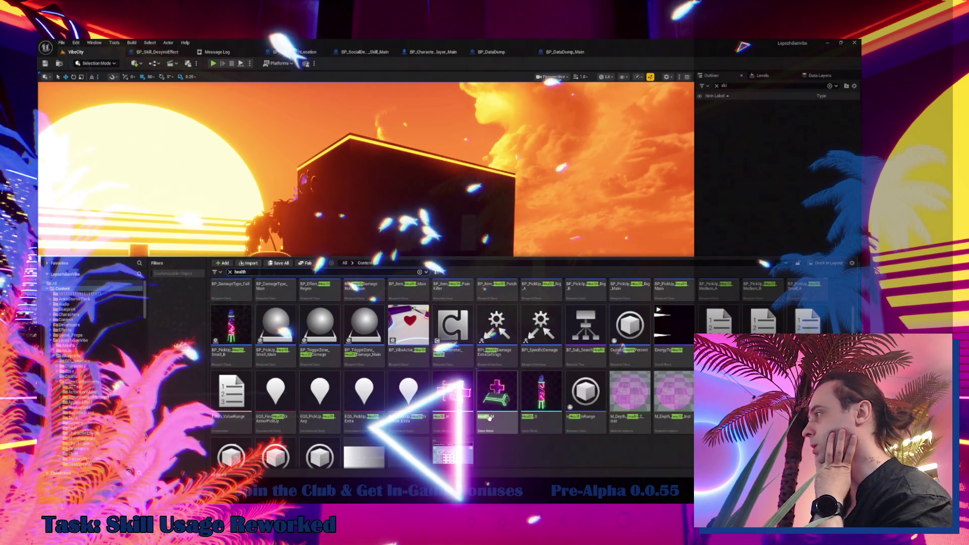
scroll(489, 419, "up", 1)
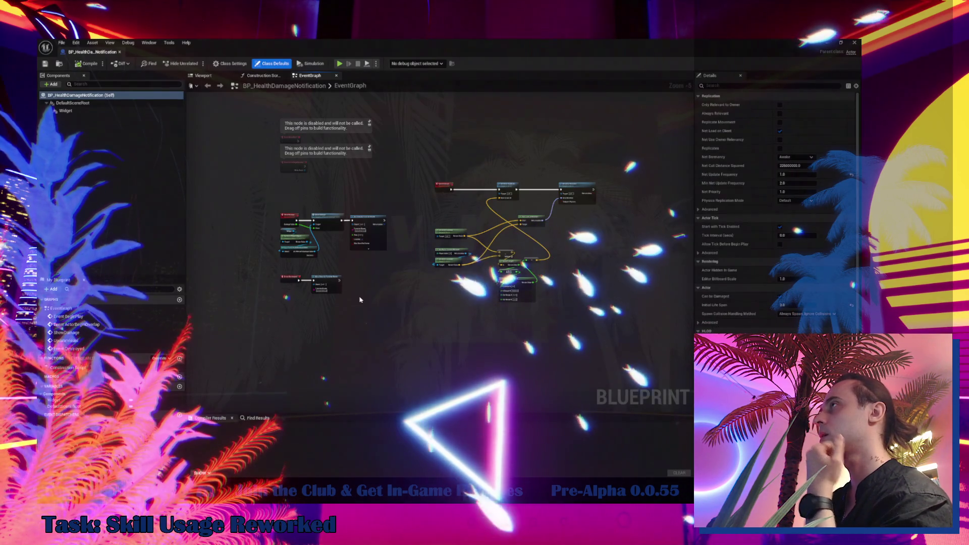
- Show the Blueprint's 3D viewport, select its Widget component, and undock the Blueprint editor
left_click(202, 75)
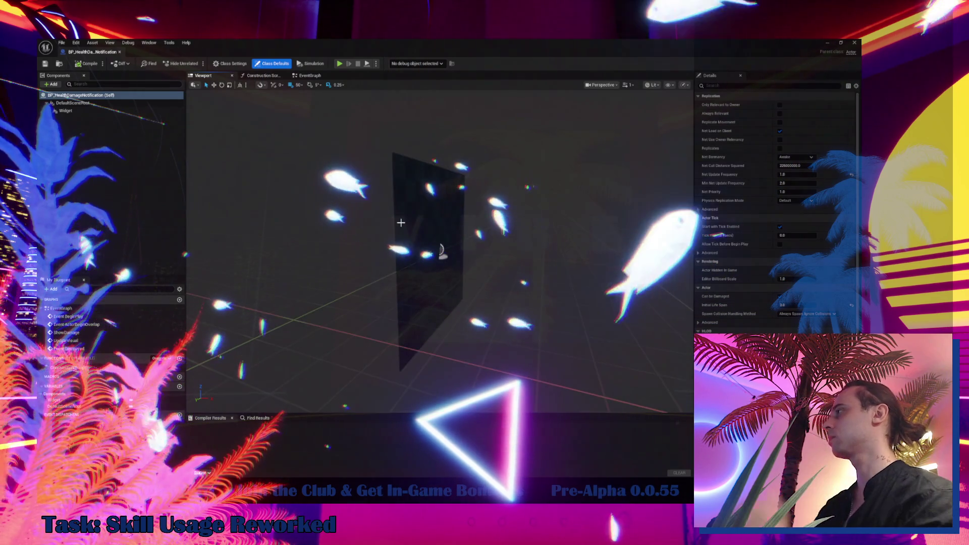
scroll(240, 184, "up", 5)
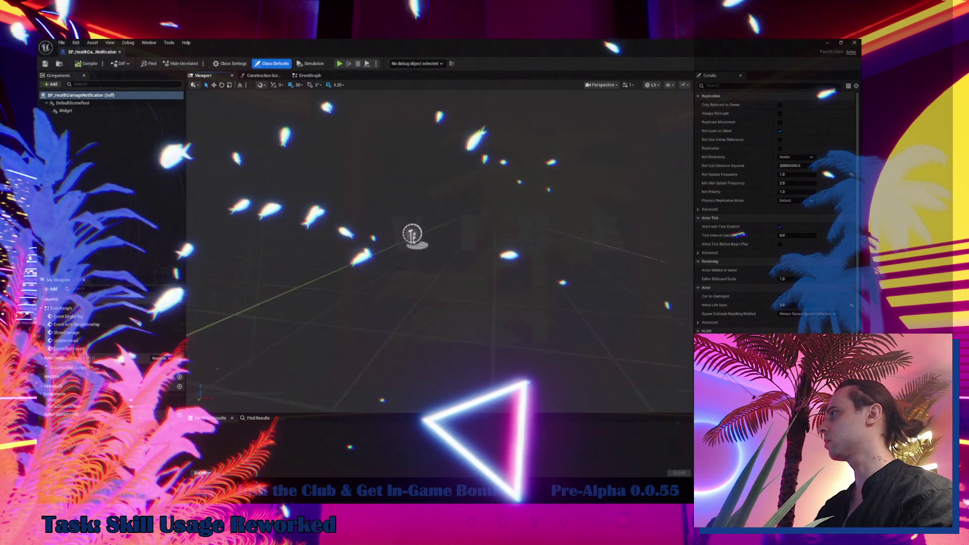
left_click(66, 111)
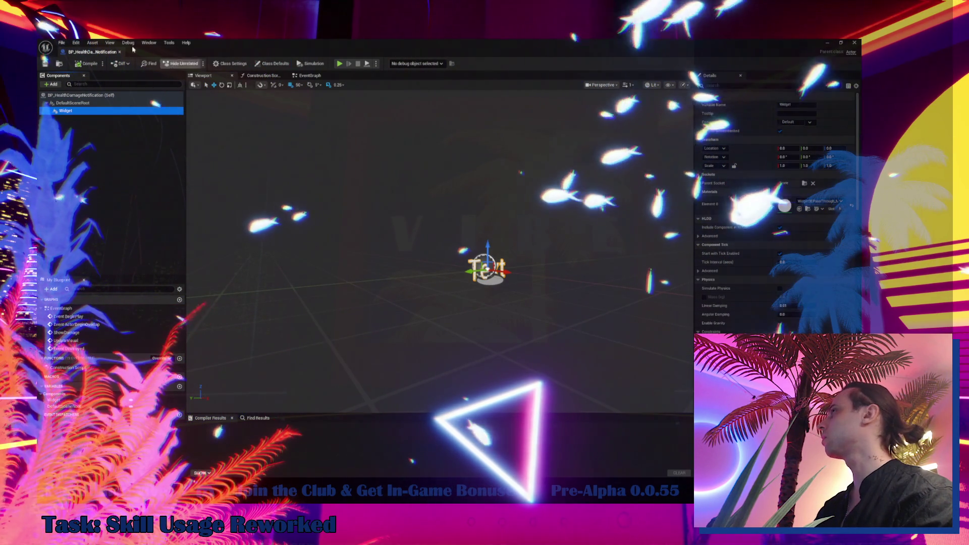
mouse_move(91, 52)
left_mouse_down()
mouse_move(154, 112)
mouse_move(97, 55)
left_mouse_up()
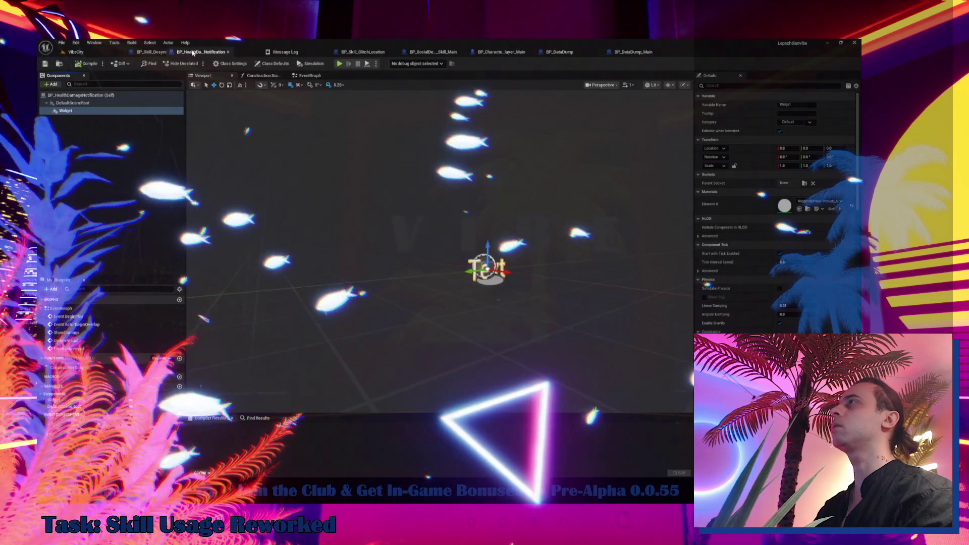
- Return to the VibeCity level and search the project assets for 'progres'
left_click(97, 54)
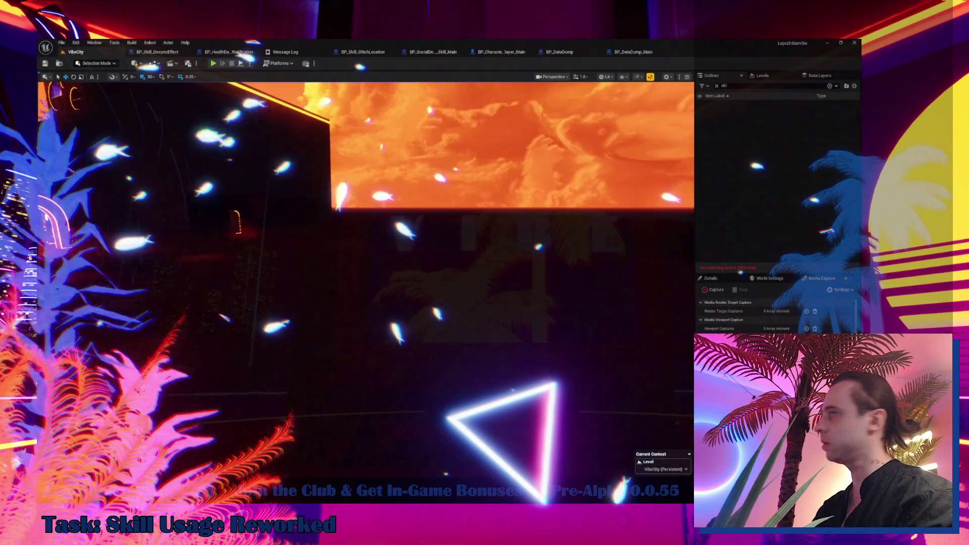
key("ctrl+space")
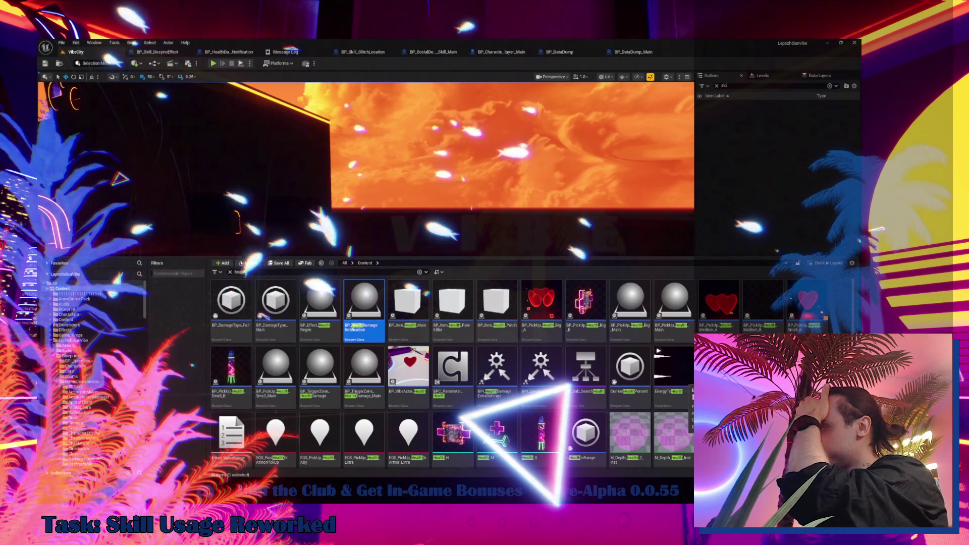
mouse_move(662, 350)
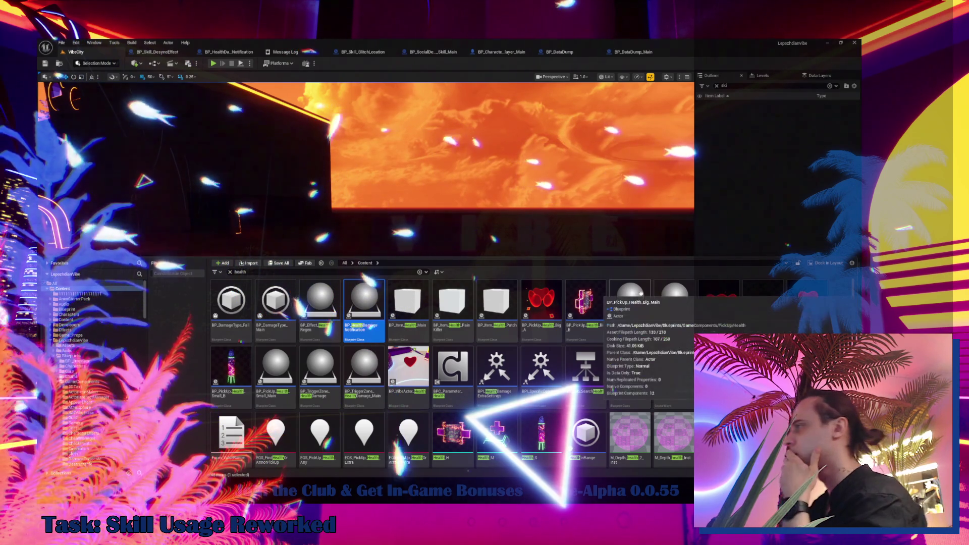
scroll(393, 355, "down", 2)
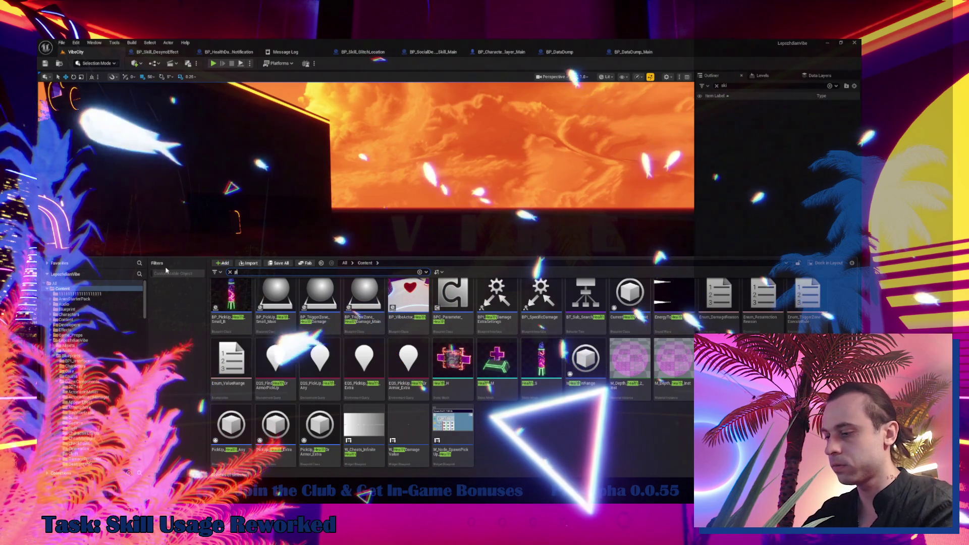
type("progres")
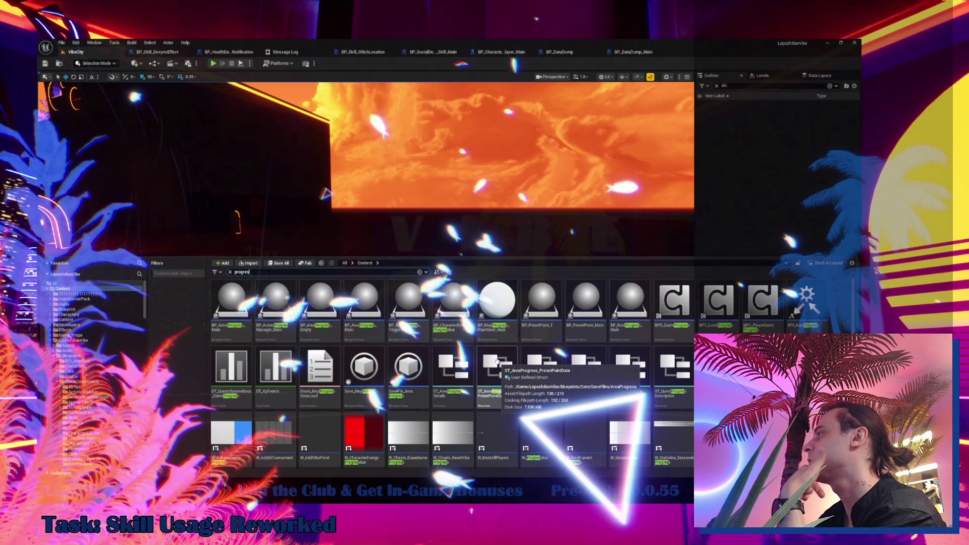
- Open BP_CharacterEnergyProgressBar and frame its Widget component in the viewport preview
left_click(457, 310)
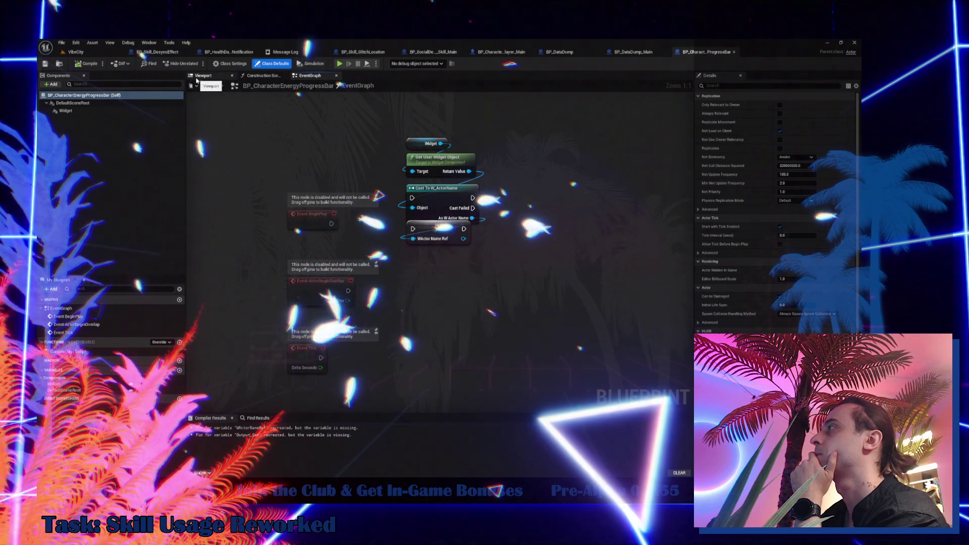
left_click(197, 77)
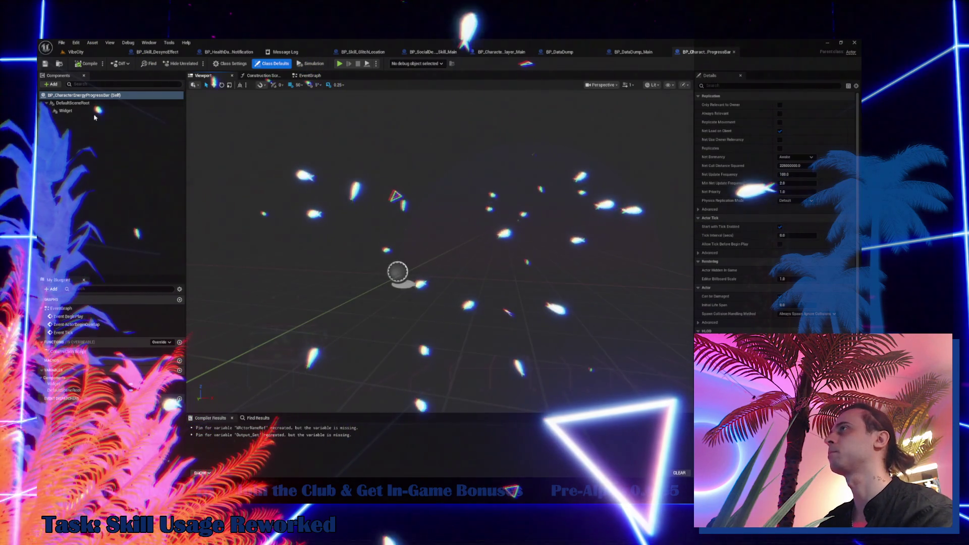
left_click(65, 111)
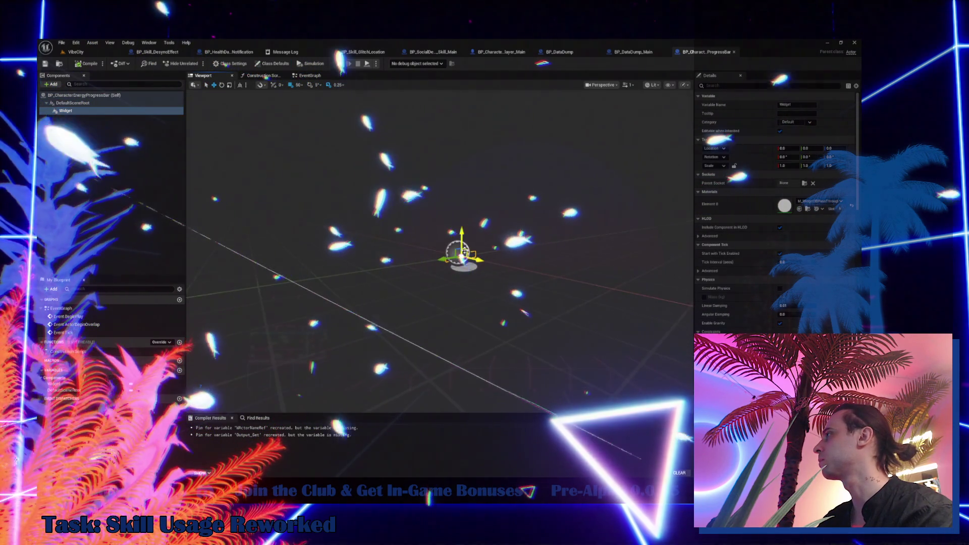
key("f")
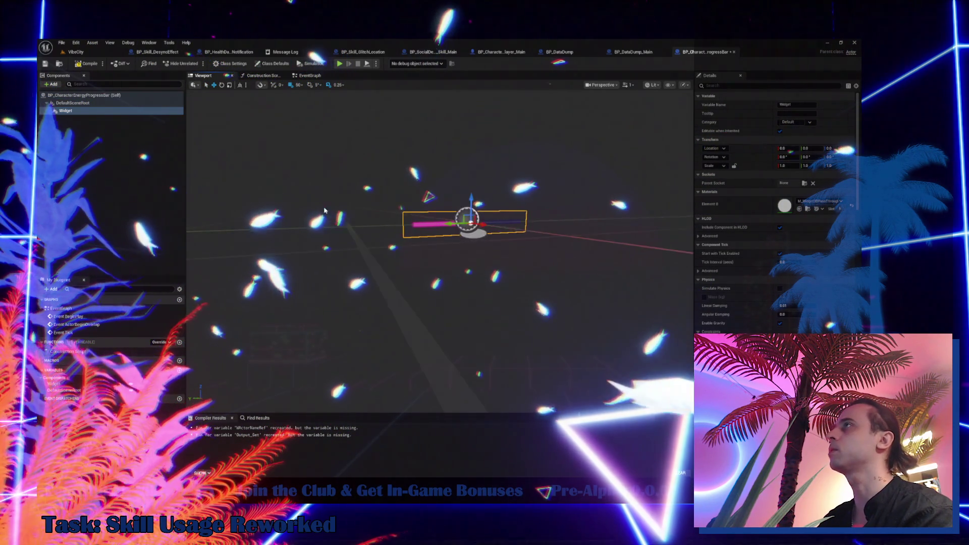
- Locate BP_CharacterEnergyProgressBar in the Energy folder, attempt deleting it, cancel, and return to VibeCity
left_click(60, 65)
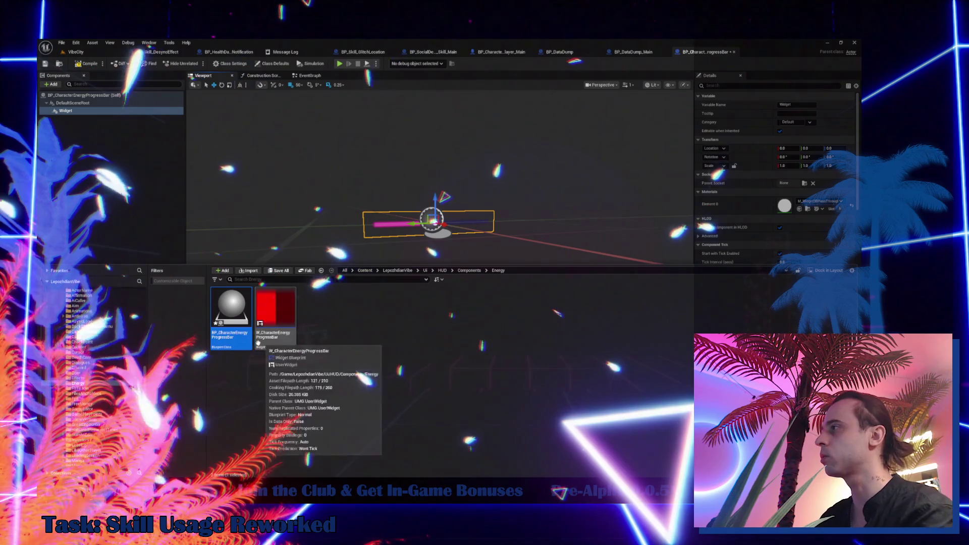
left_click(217, 363)
left_click(240, 316)
key("Delete")
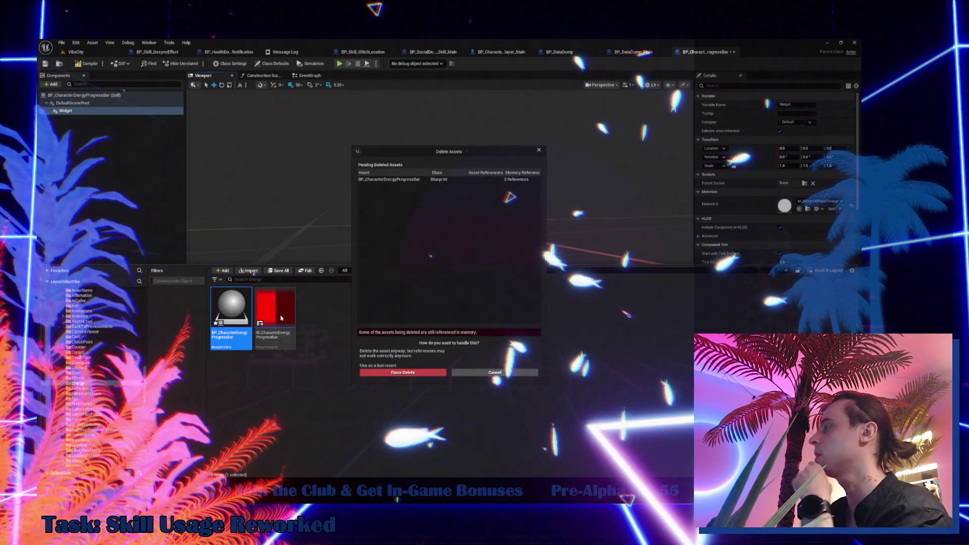
left_click(495, 372)
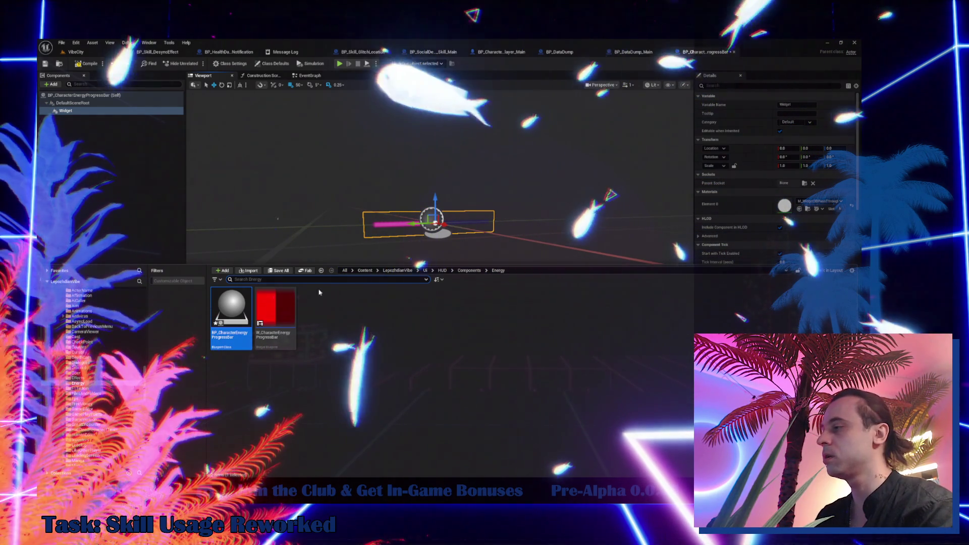
key("ctrl+Tab")
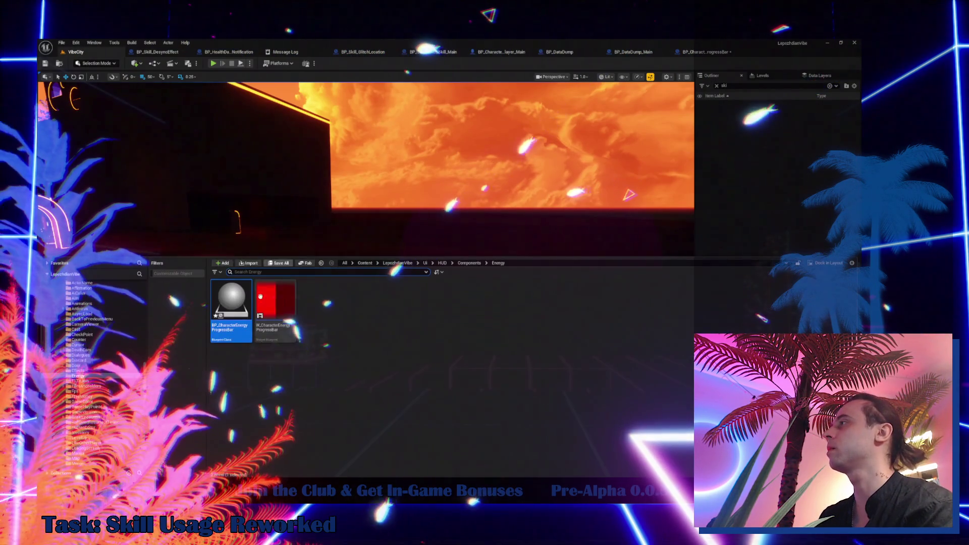
- Frame the energy progress bar actor and drag it lower-right beside the building wall
left_click(268, 248)
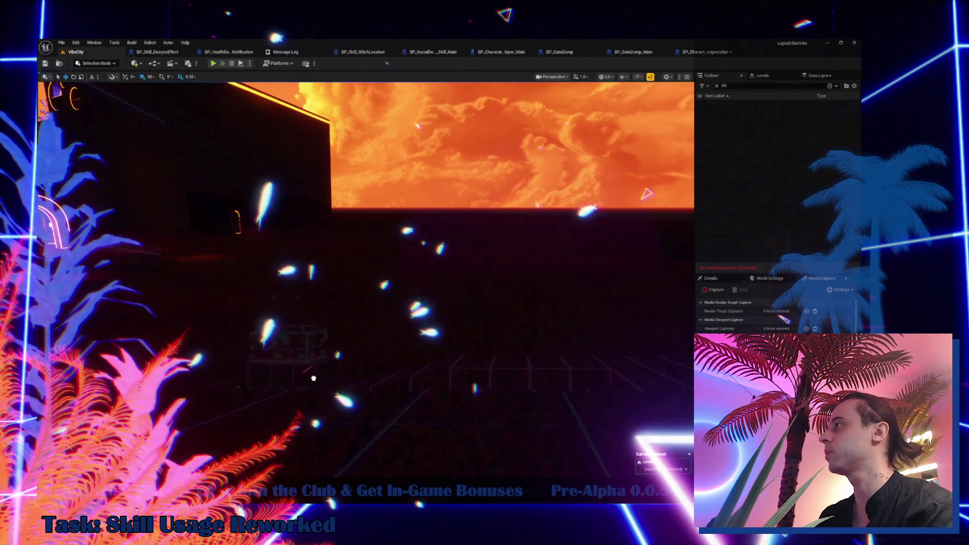
key("f")
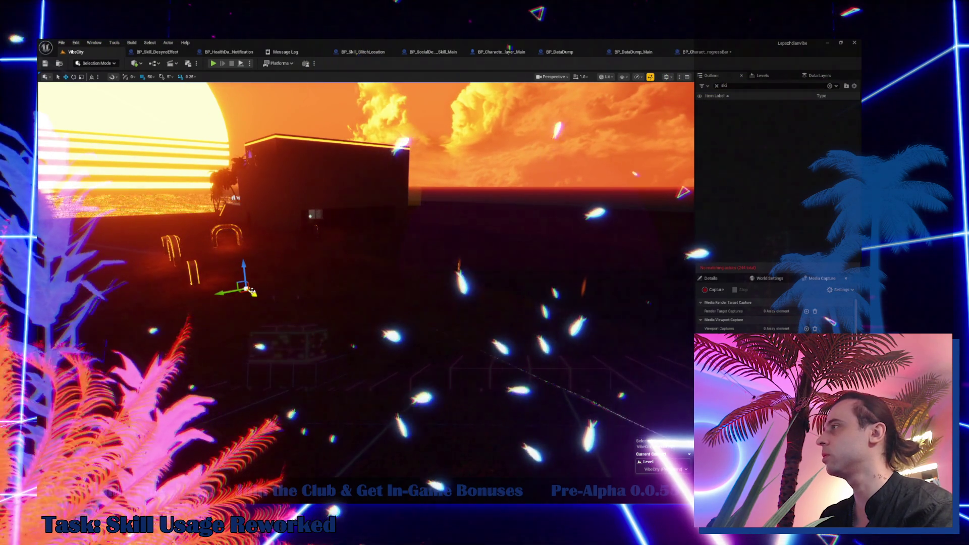
key("g")
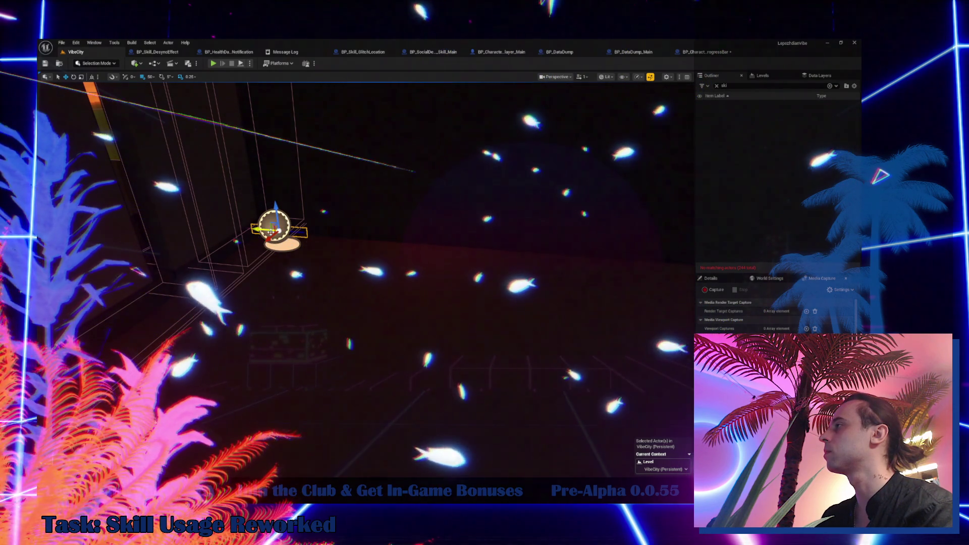
left_click_drag(264, 240, 359, 318)
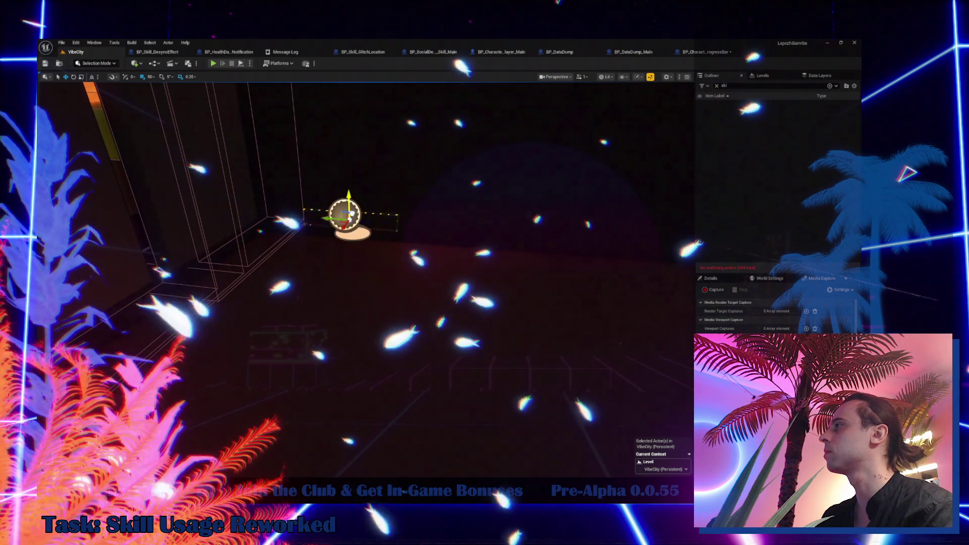
- Play-test VibeCity, target and desync the Shadow character, then stop the session
left_click(214, 64)
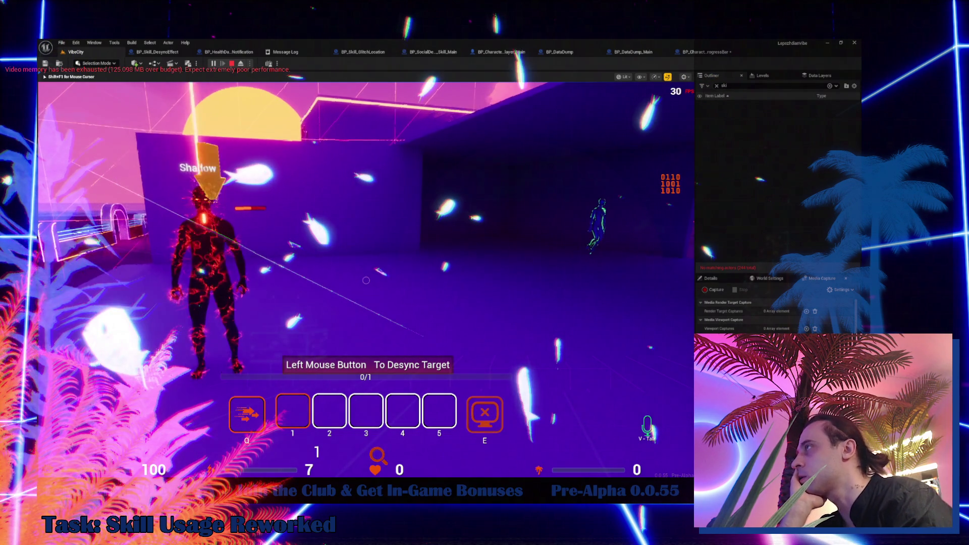
key("1")
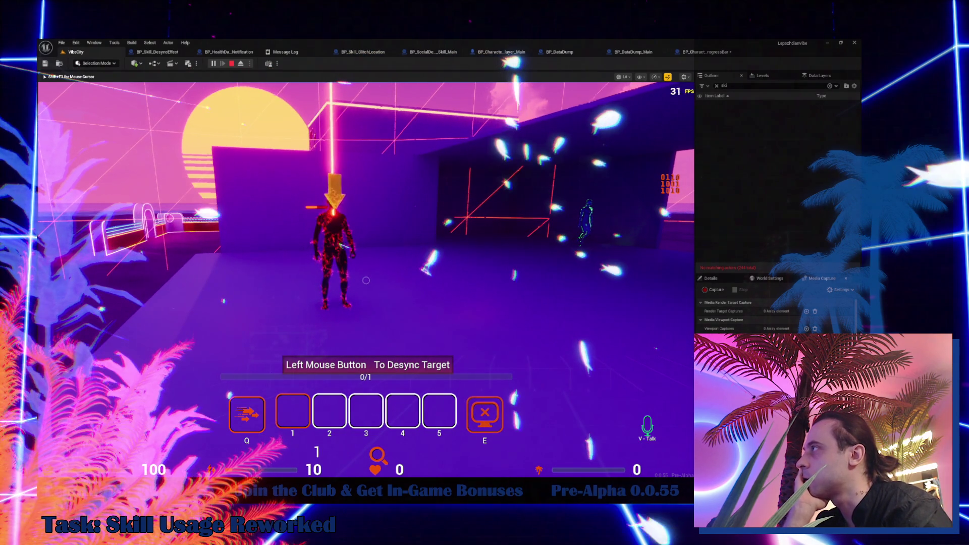
left_click(366, 280)
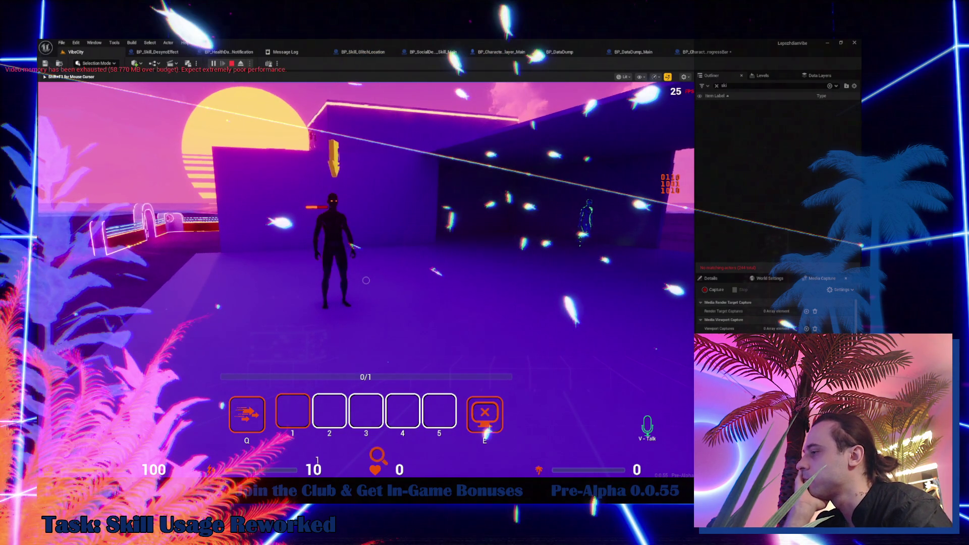
key("shift+F1")
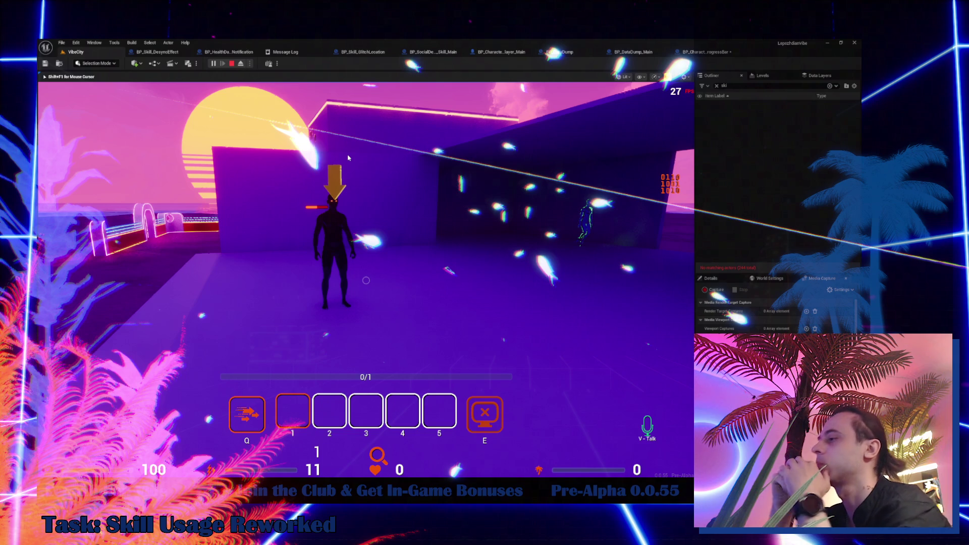
key("Escape")
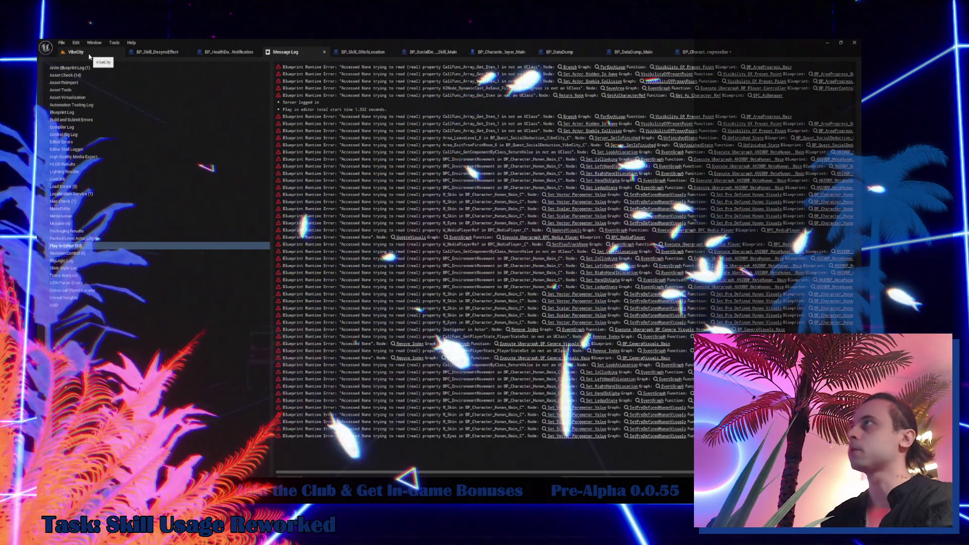
- Search the Content folder for 'player camera manage' and open the BPC_PlayerCameraManager blueprint
left_click(89, 54)
key("f")
key("ctrl+b")
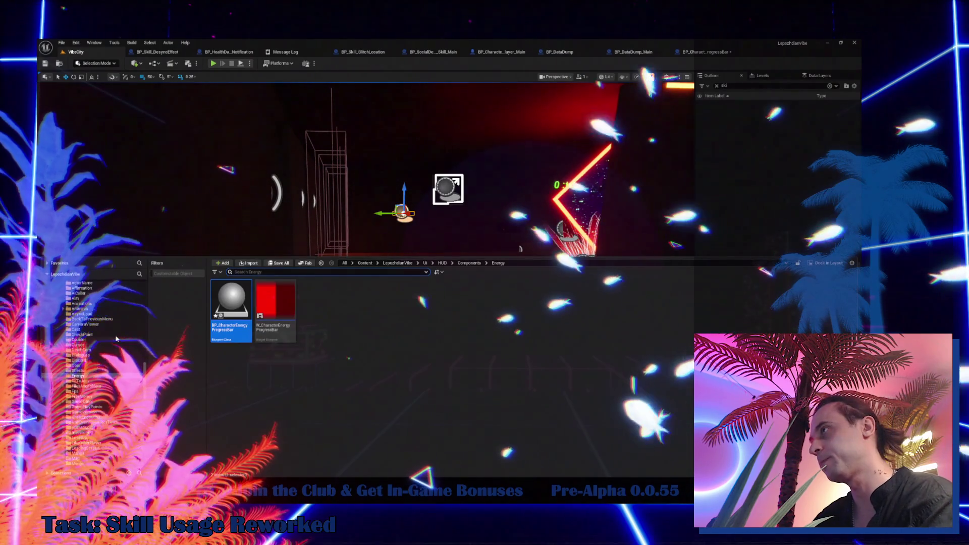
scroll(114, 318, "up", 5)
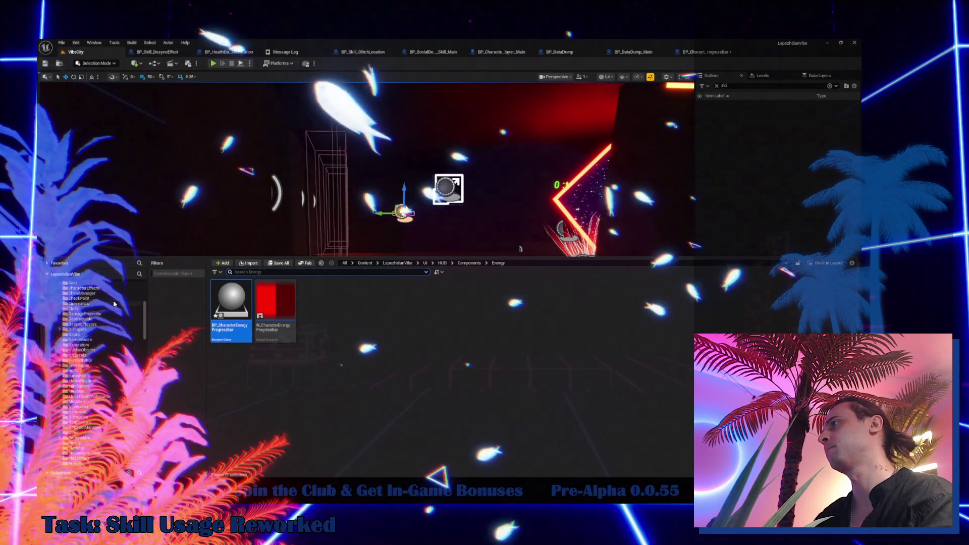
scroll(96, 313, "up", 5)
left_click(63, 288)
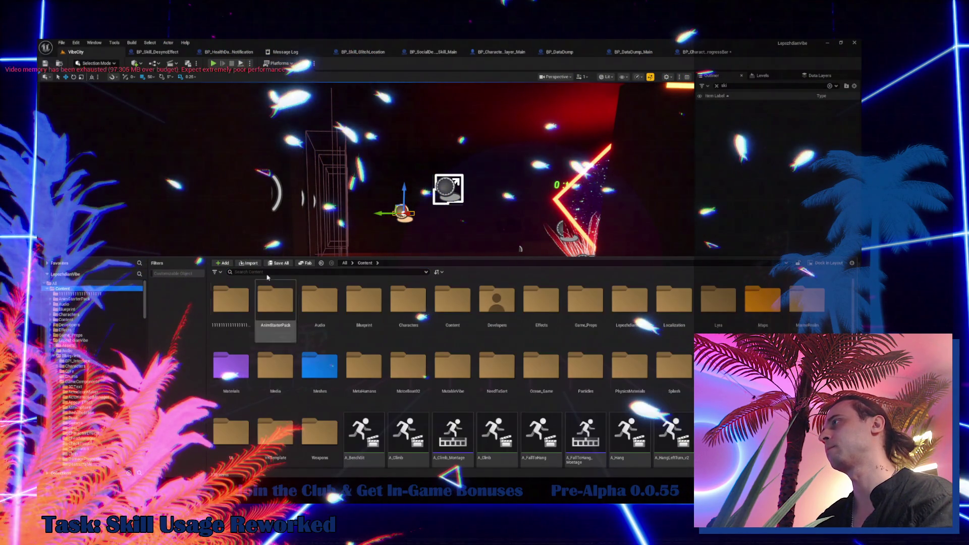
left_click(261, 273)
type("player")
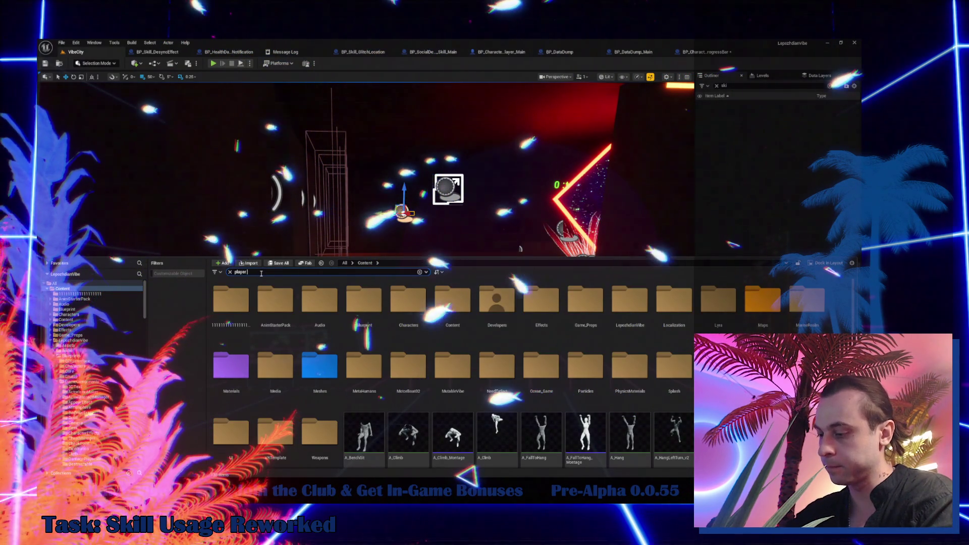
type(" camera manage")
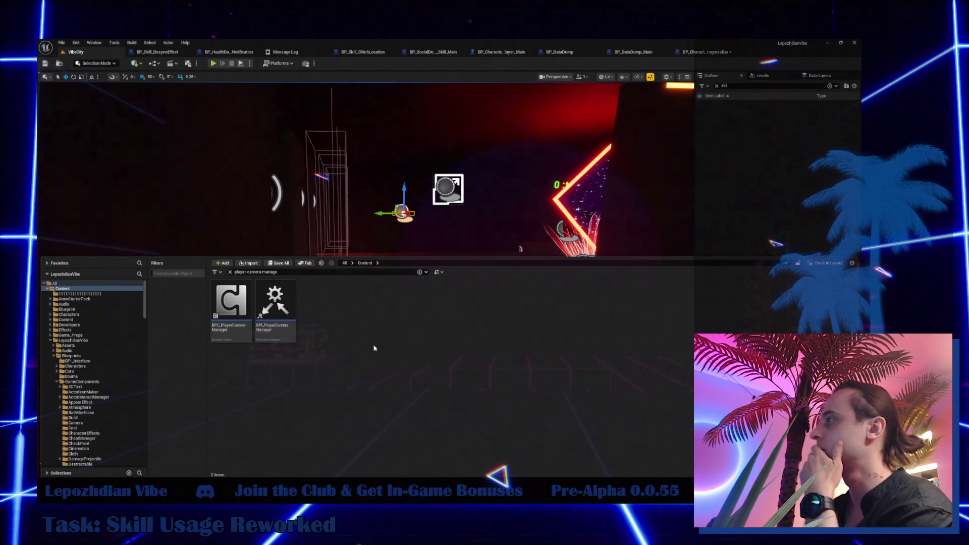
left_click(249, 304)
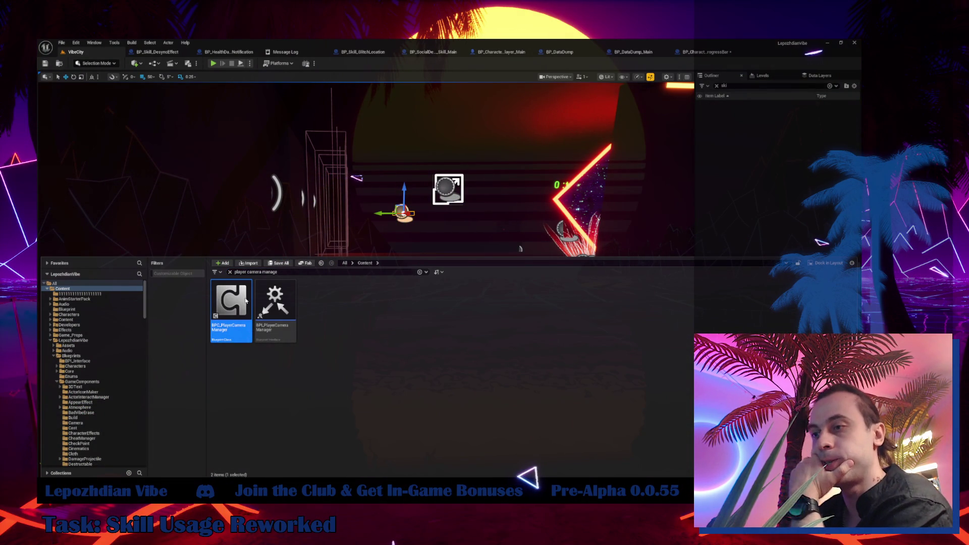
double_click(246, 301)
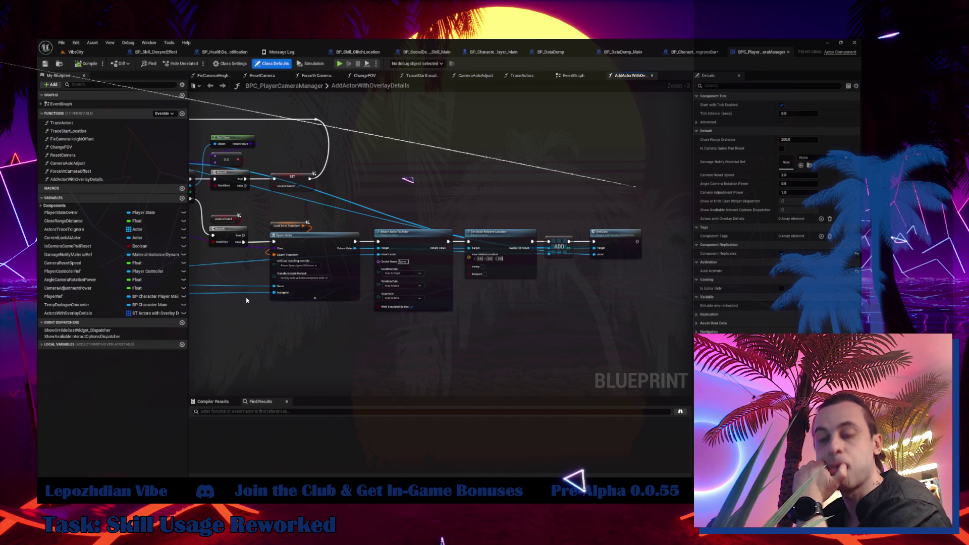
- Jump to the Actors with Overlay Details node and inspect the AddActorWithOverlayDetails entry node's actions
left_click(78, 314)
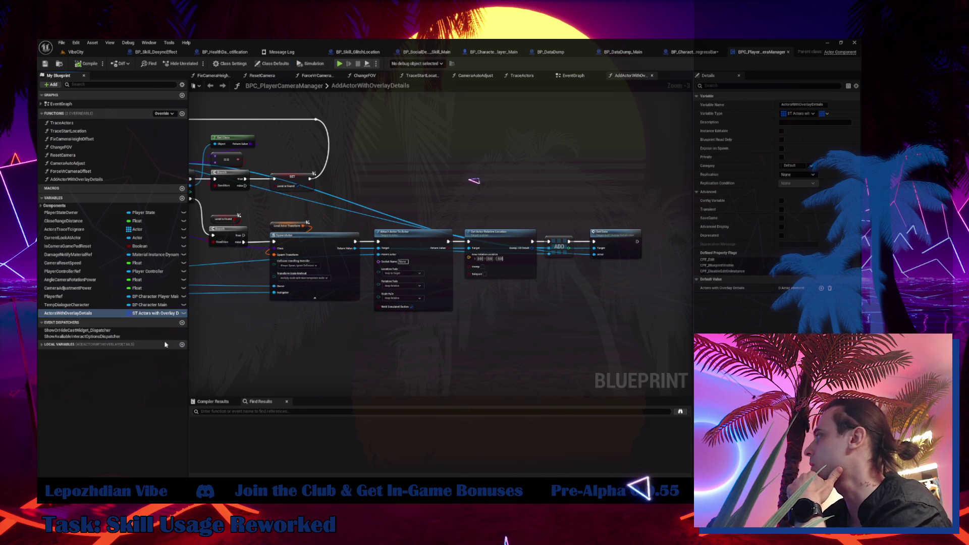
double_click(246, 436)
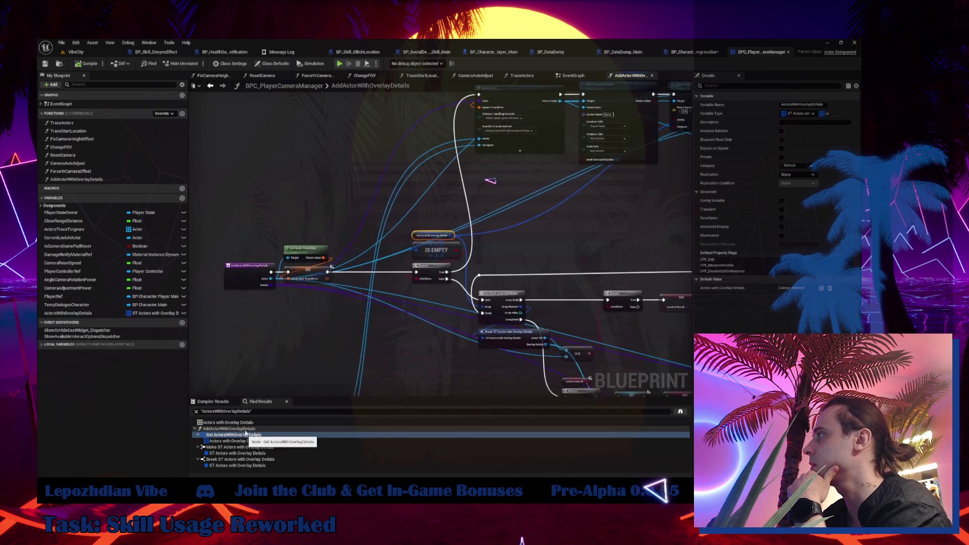
scroll(347, 313, "down", 2)
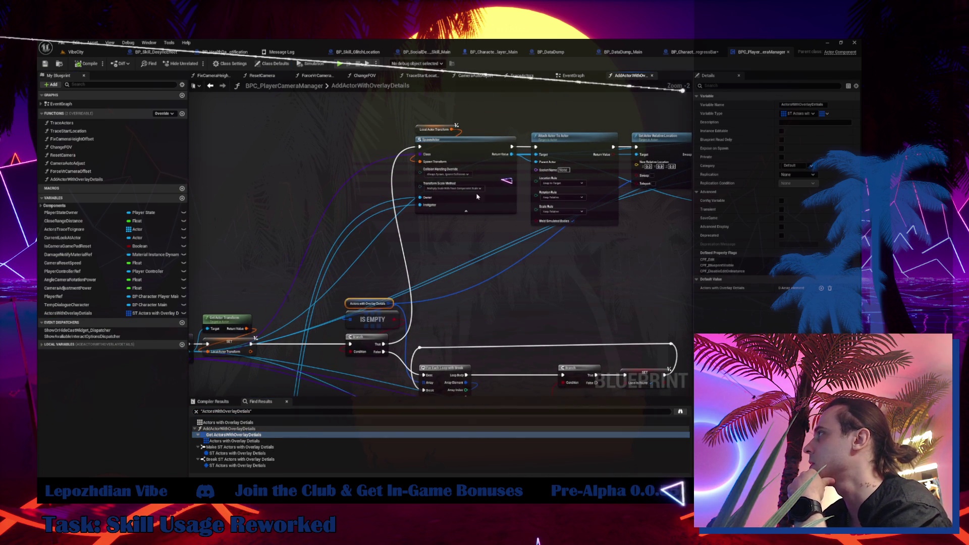
left_click_drag(341, 205, 430, 142)
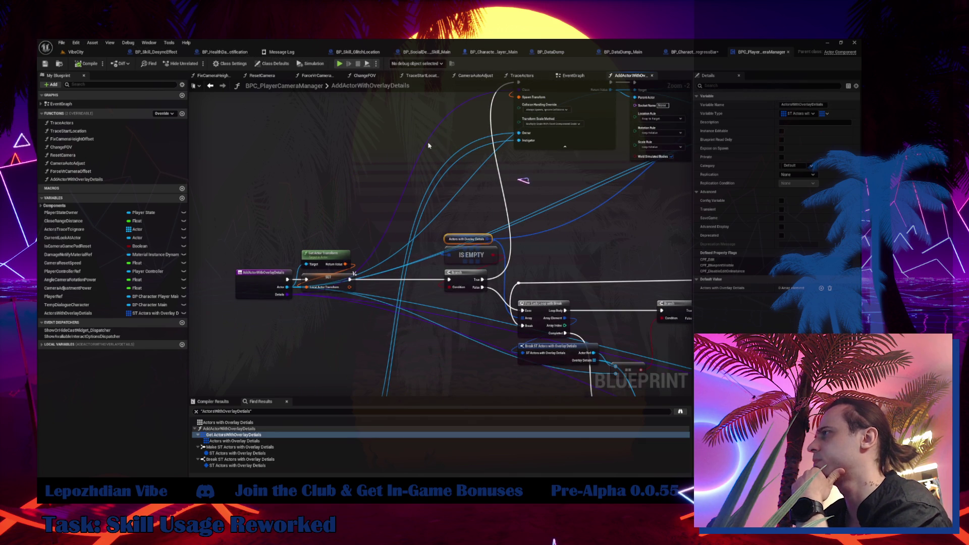
right_click(257, 288)
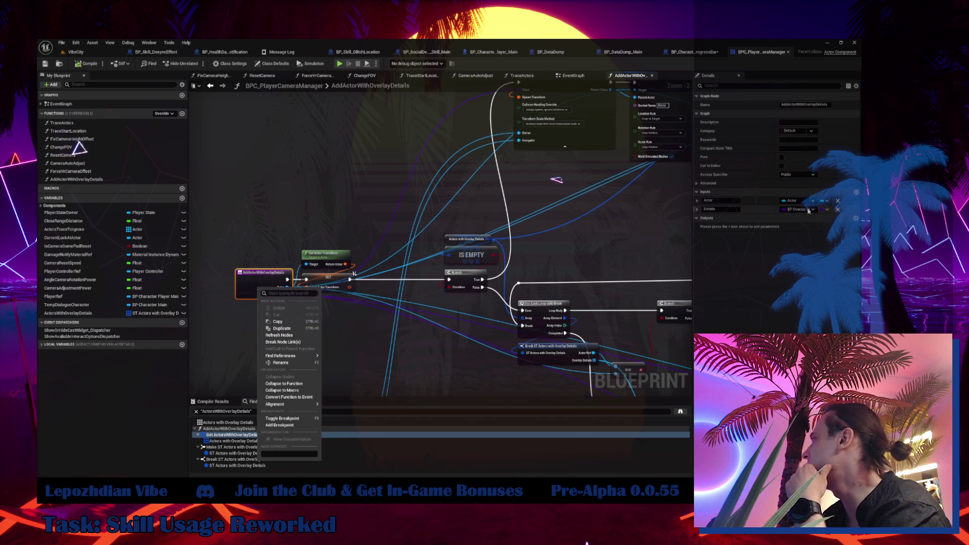
left_click(82, 54)
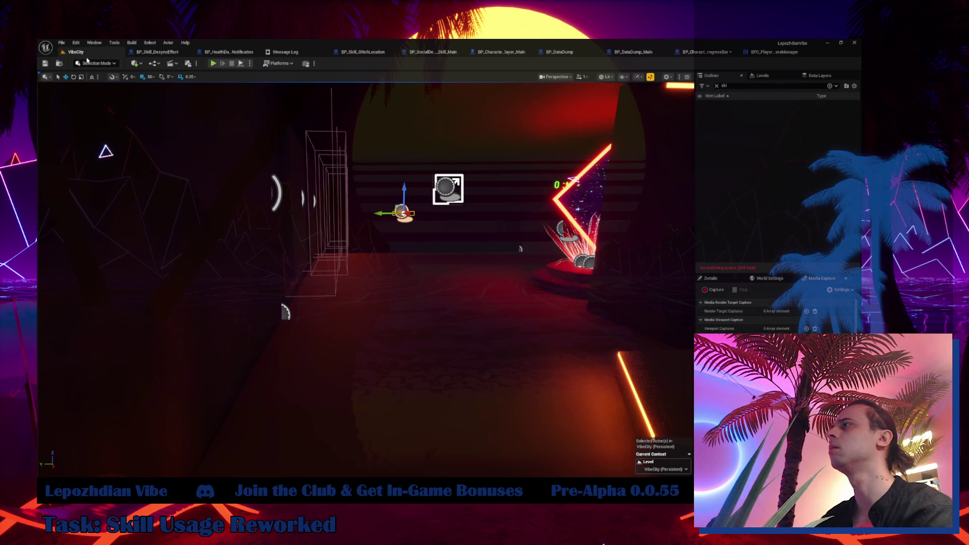
- Search 'overlay det' and place BP_OverlayDetials_Main into the level, focusing the view on it
key("ctrl+space")
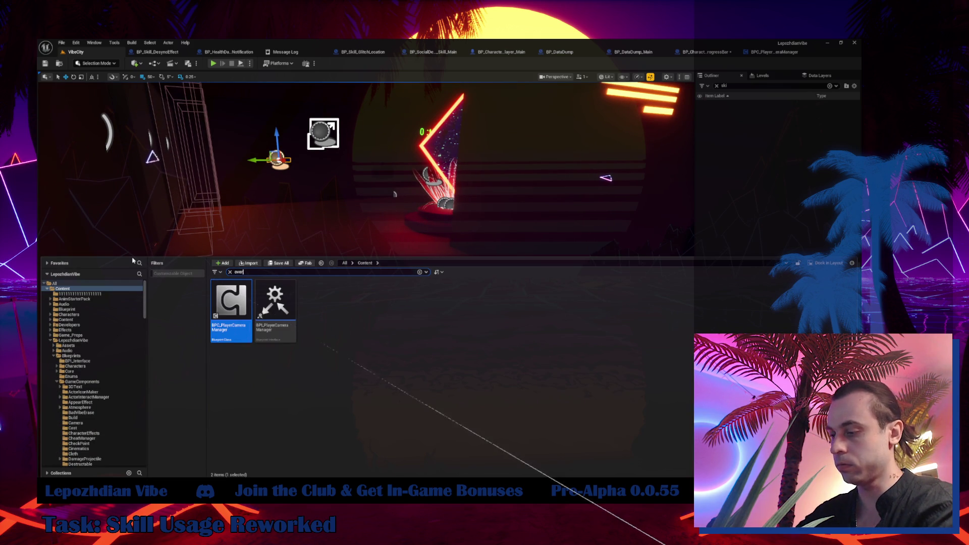
type("y deta")
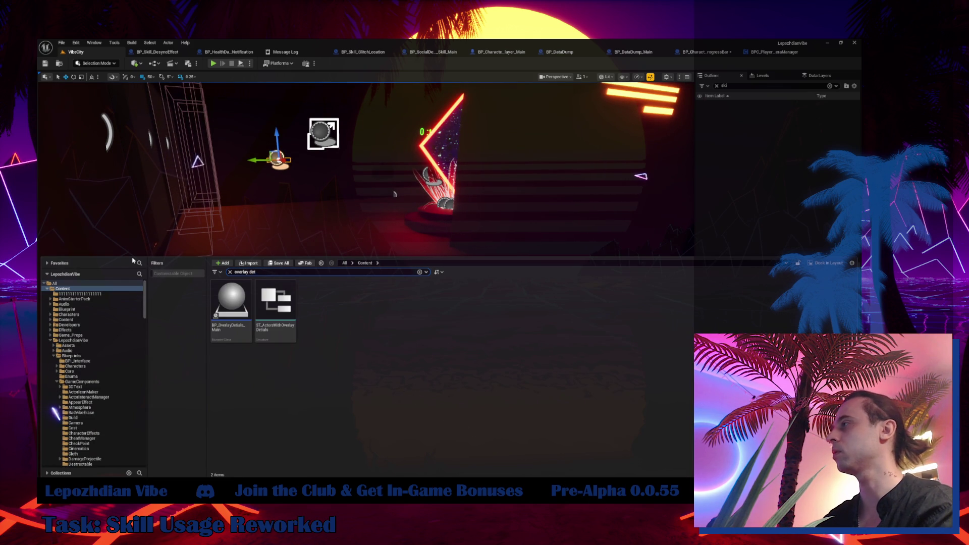
left_click_drag(234, 318, 376, 242)
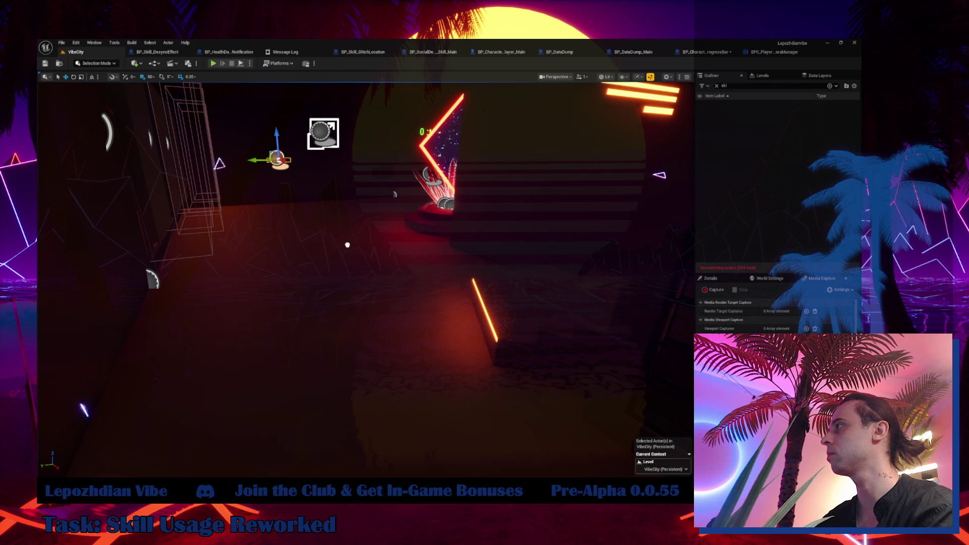
key("f")
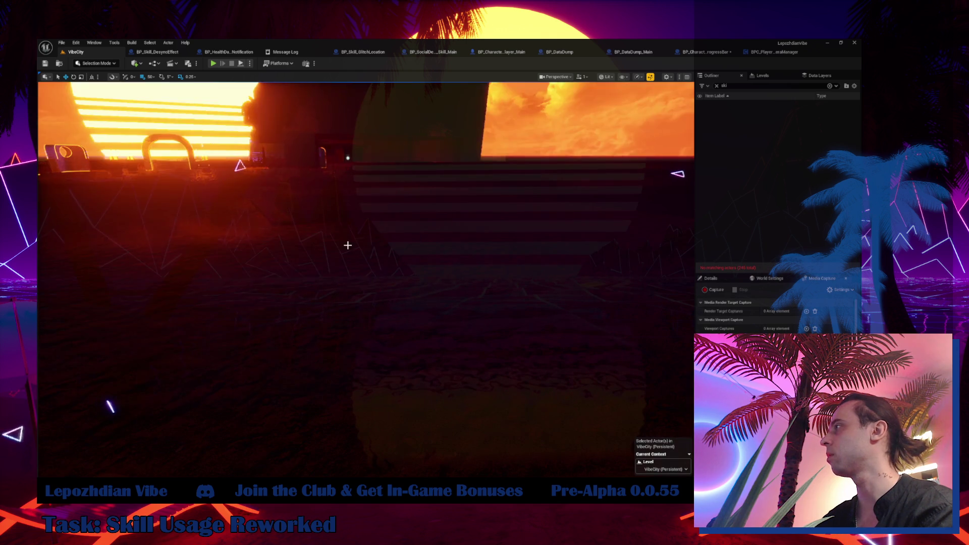
key("ctrl+e")
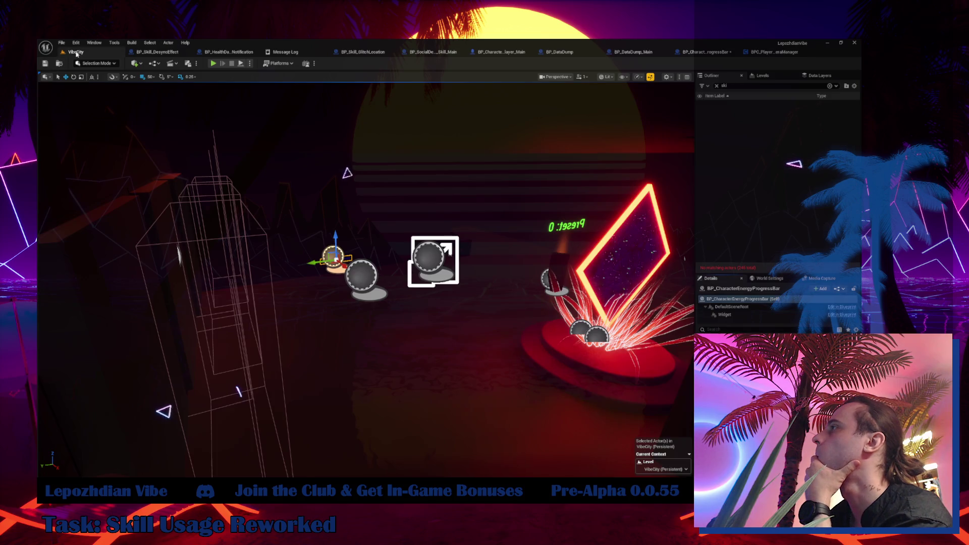
- Go back to the VibeCity level tab
left_click(75, 52)
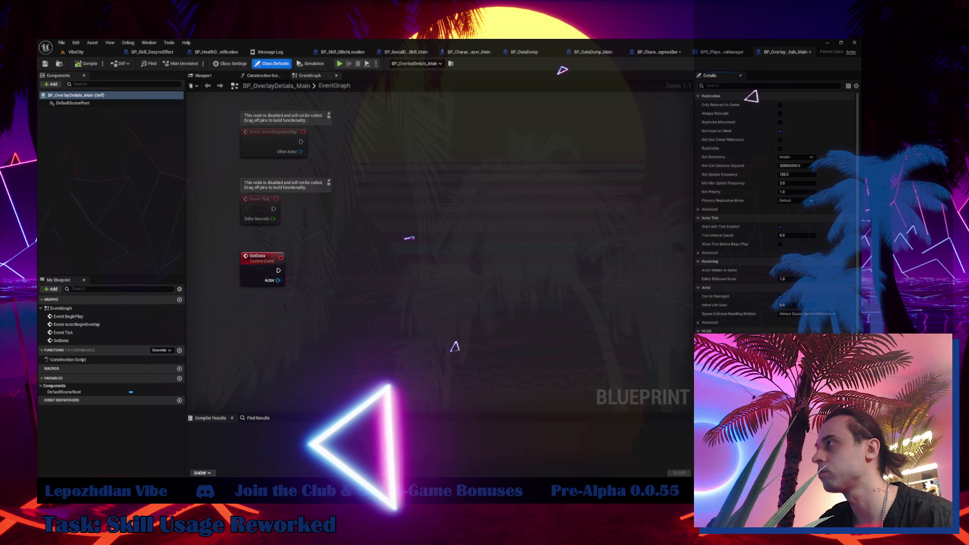
- In BPC_PlayerCameraManager, find AddActorWithOverlayDetails references by name and jump to its entry node
left_click(715, 54)
right_click(263, 286)
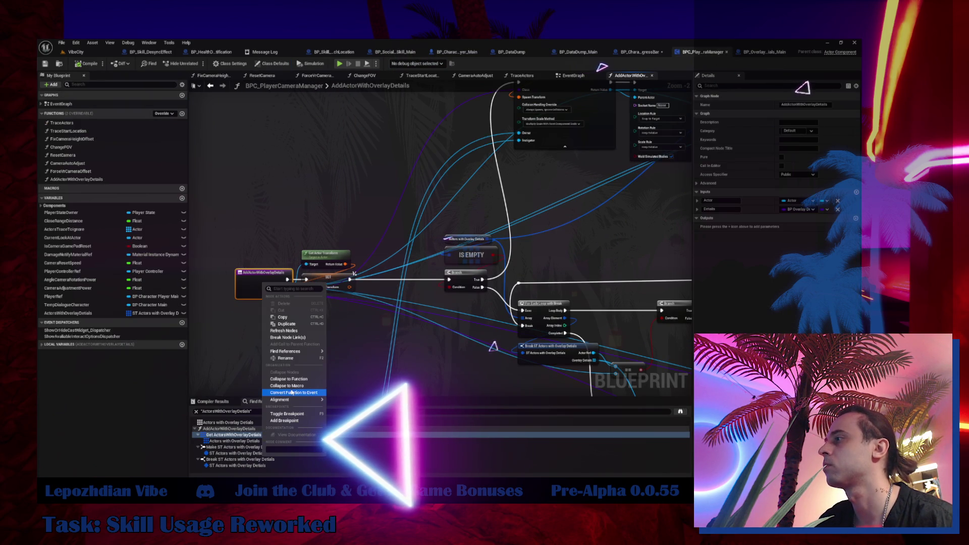
mouse_move(311, 352)
left_click(348, 354)
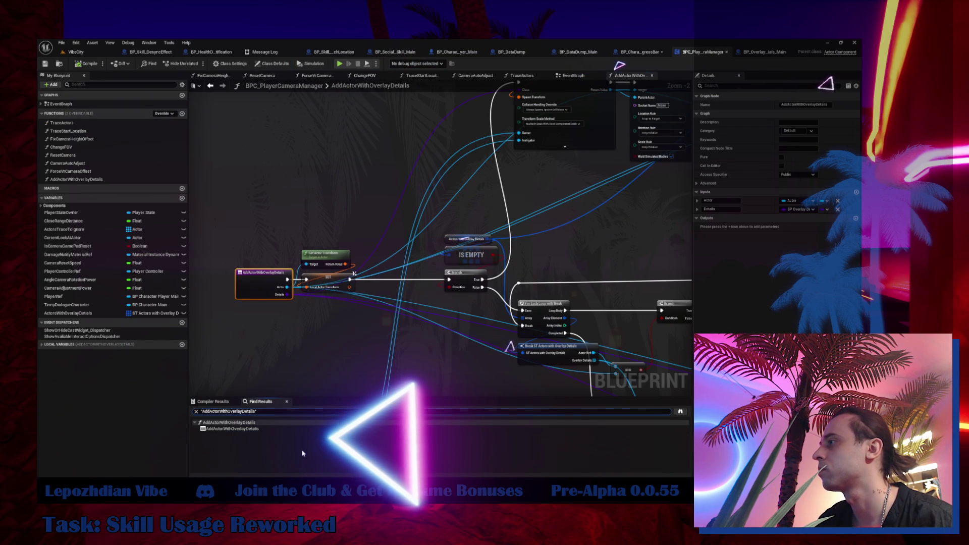
double_click(235, 428)
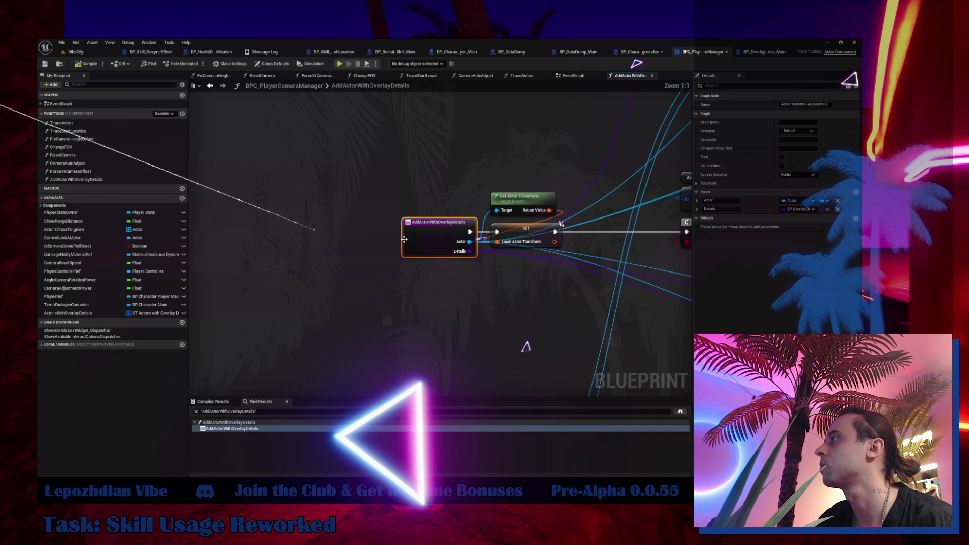
- Add an Add Actor with Overlay Details call node near Event Tick in the EventGraph
left_click(581, 78)
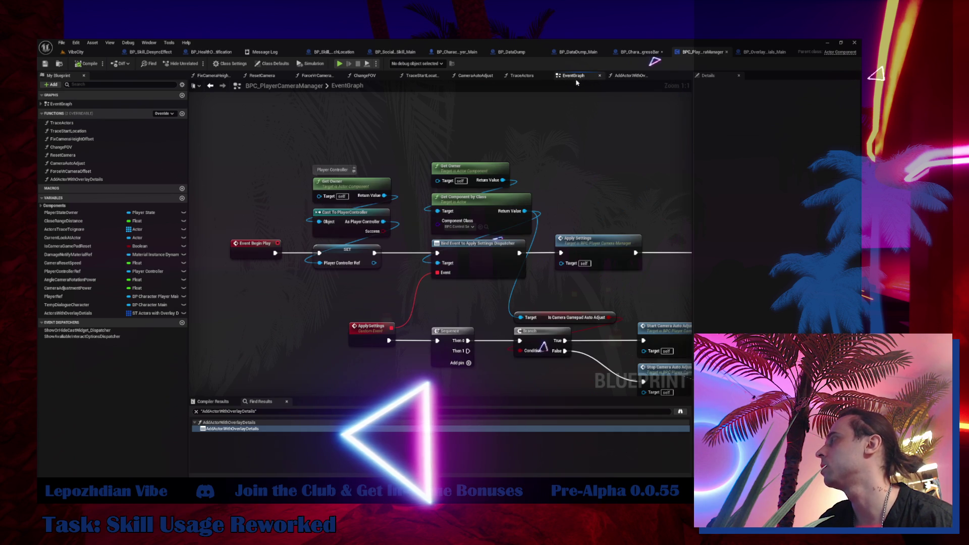
mouse_move(391, 296)
left_mouse_down()
mouse_move(42, 168)
mouse_move(0, 124)
left_mouse_up()
mouse_move(469, 216)
left_mouse_down()
mouse_move(520, 130)
mouse_move(591, 169)
left_mouse_up()
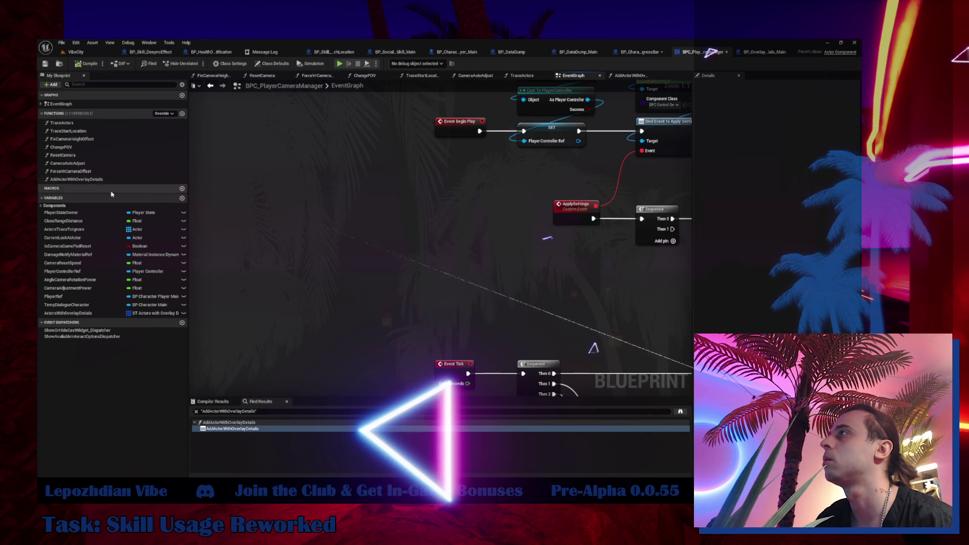
left_click(76, 179)
left_click_drag(381, 227, 381, 228)
- List all references to AddActorWithOverlayDetails and jump to each listed usage
right_click(410, 231)
mouse_move(454, 302)
left_click(493, 303)
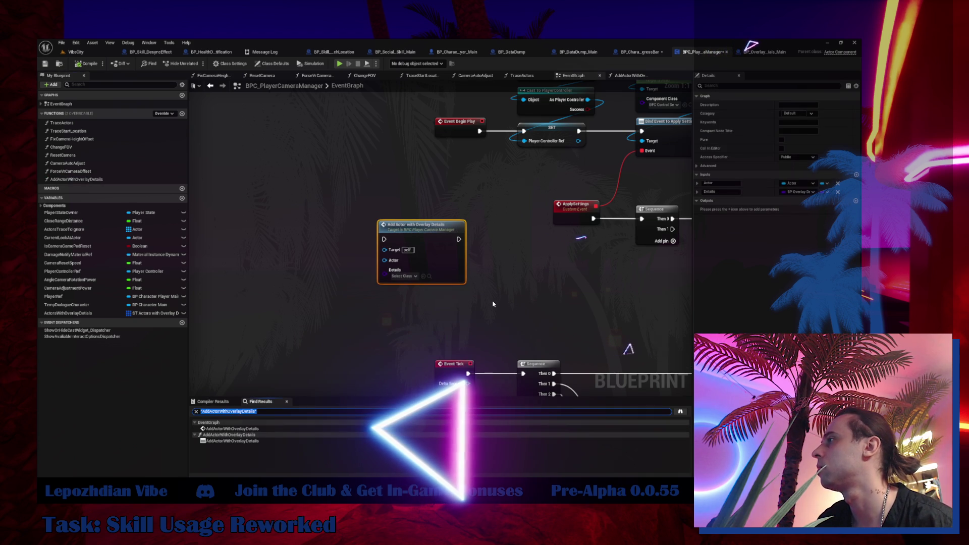
left_click(264, 434)
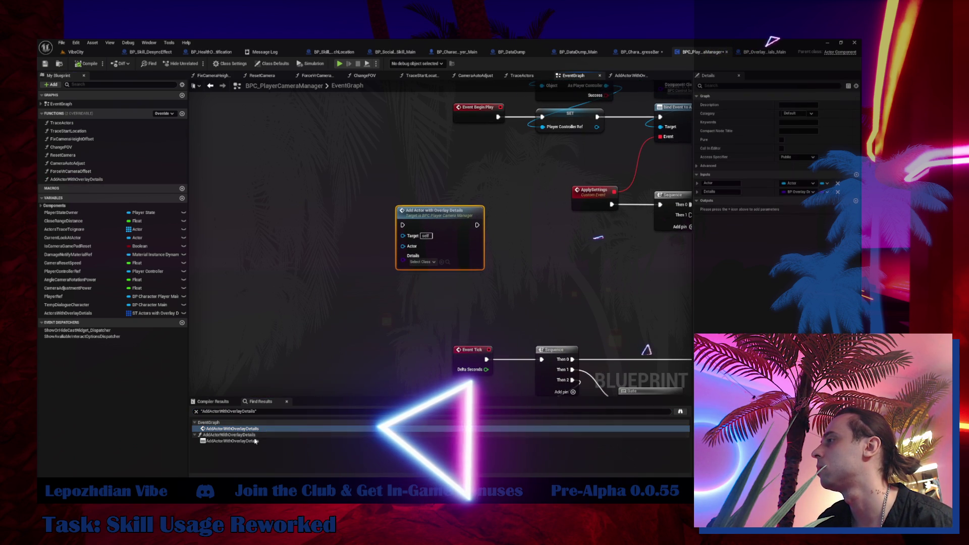
left_click(252, 441)
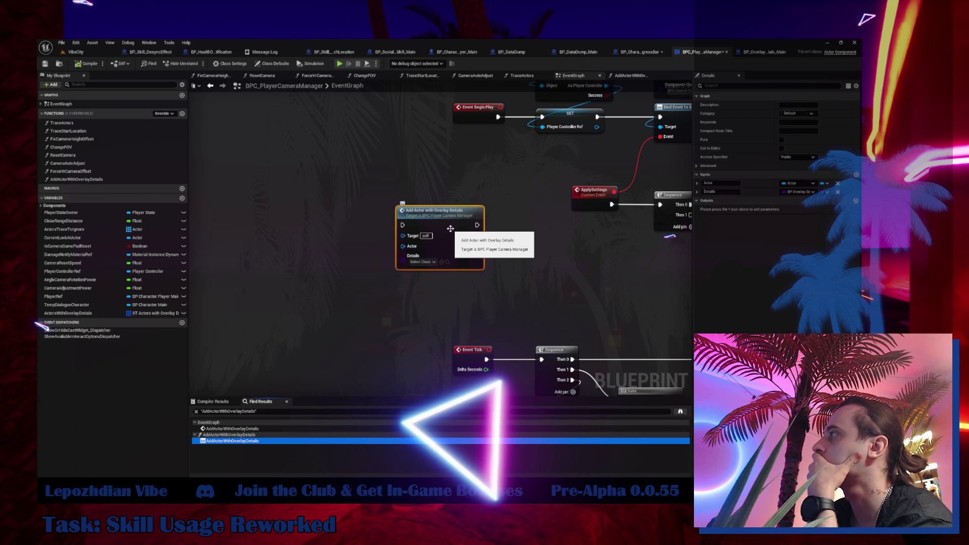
left_click(765, 53)
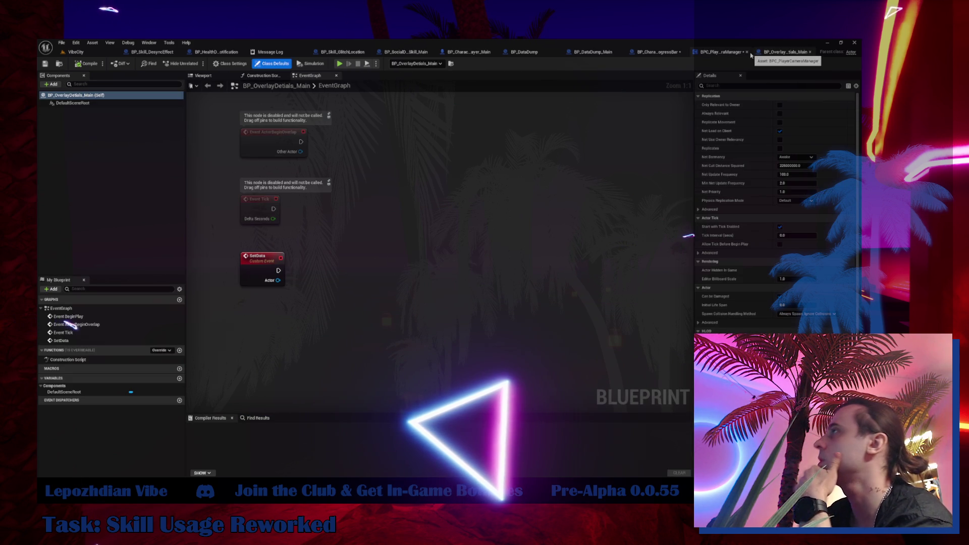
- Add a Cube component and set its Collision Presets to Custom with No Collision
left_click(58, 84)
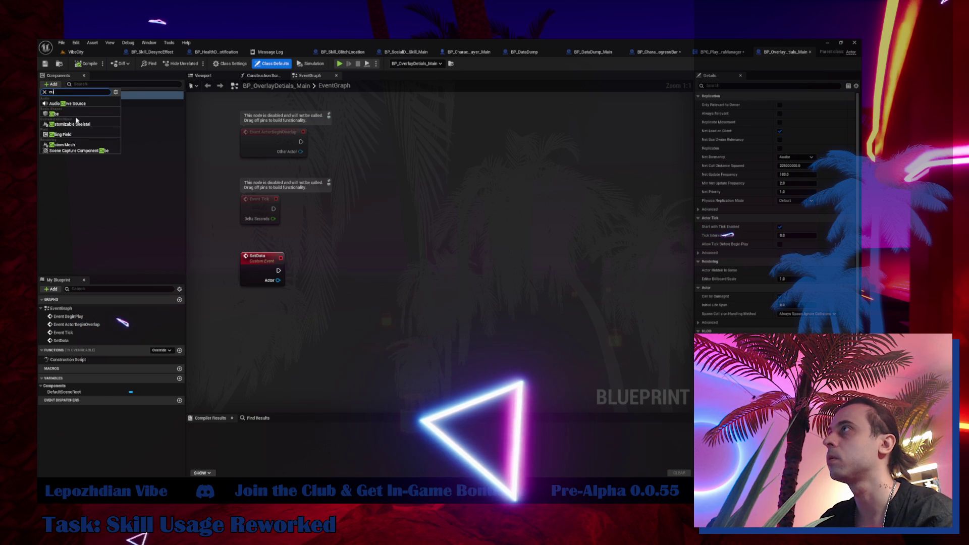
key("Escape")
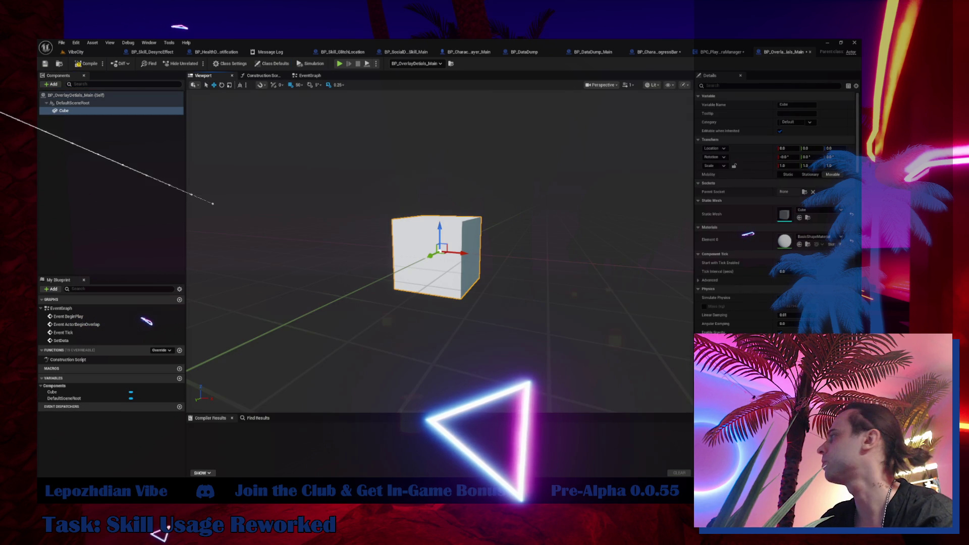
scroll(798, 252, "down", 6)
left_click(796, 318)
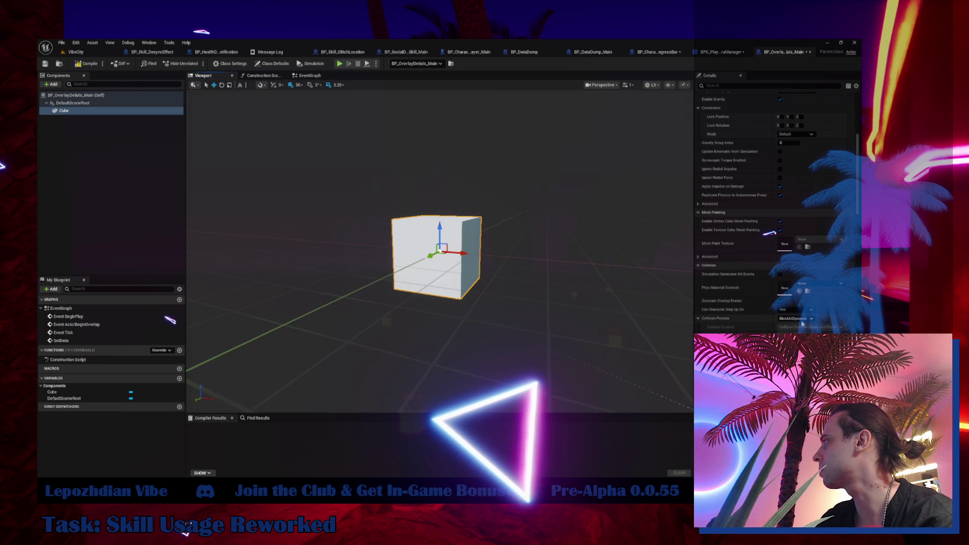
left_click(802, 332)
left_click(808, 327)
left_click(780, 333)
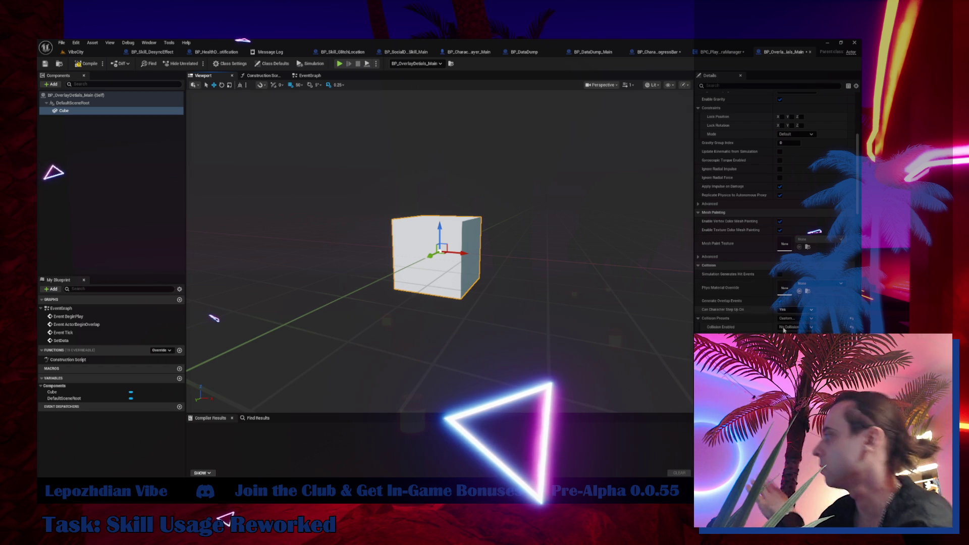
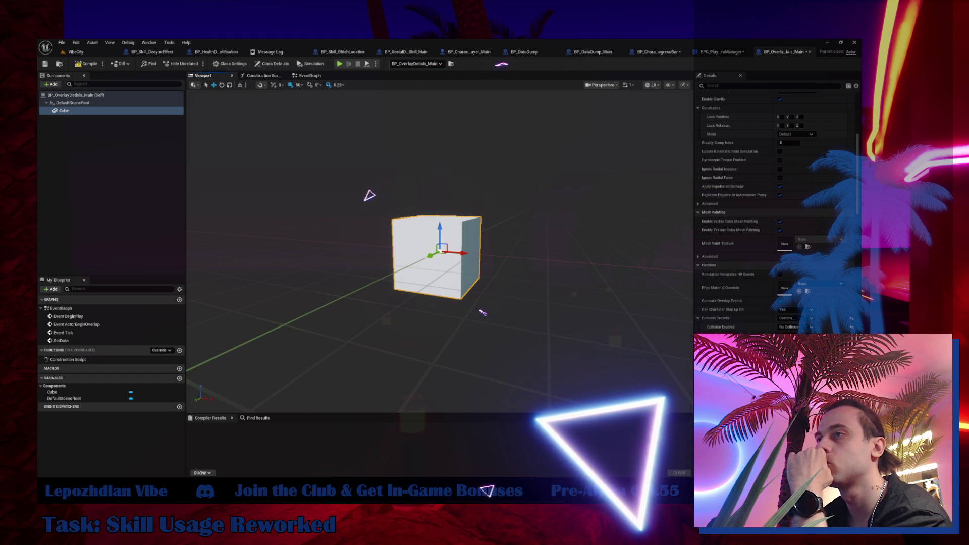
- Review the AddActorWithOverlayDetails nodes in BPC_PlayerCameraManager, then jump to BP_OverlayDetails_Main's SetData event
left_click(722, 52)
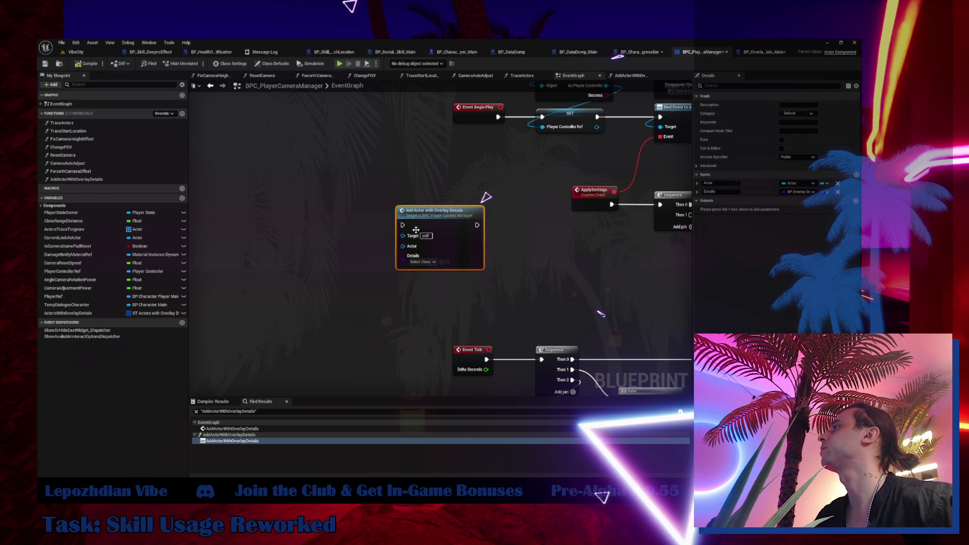
double_click(404, 253)
mouse_move(369, 290)
left_mouse_down()
mouse_move(286, 297)
mouse_move(185, 374)
left_mouse_up()
mouse_move(457, 217)
left_mouse_down()
mouse_move(389, 340)
mouse_move(400, 333)
mouse_move(386, 332)
left_mouse_up()
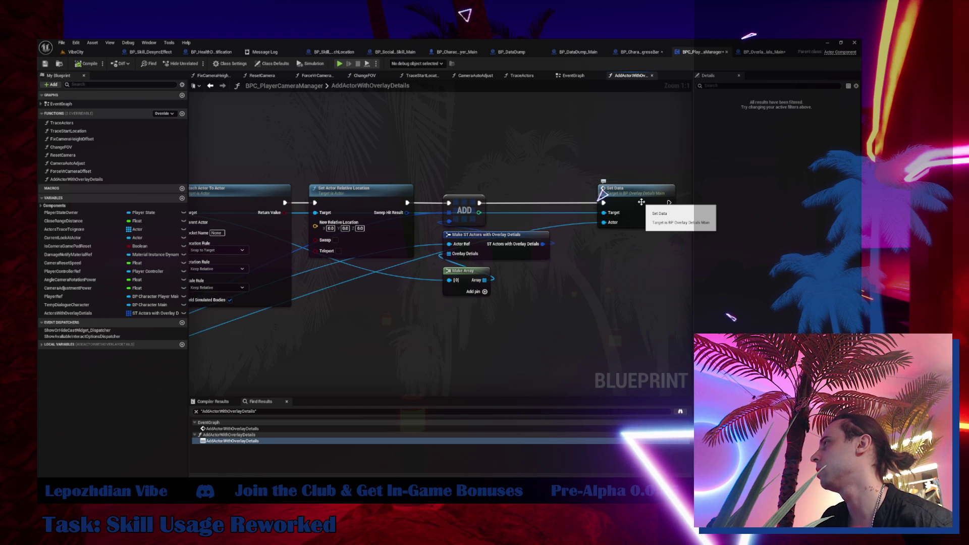
double_click(642, 202)
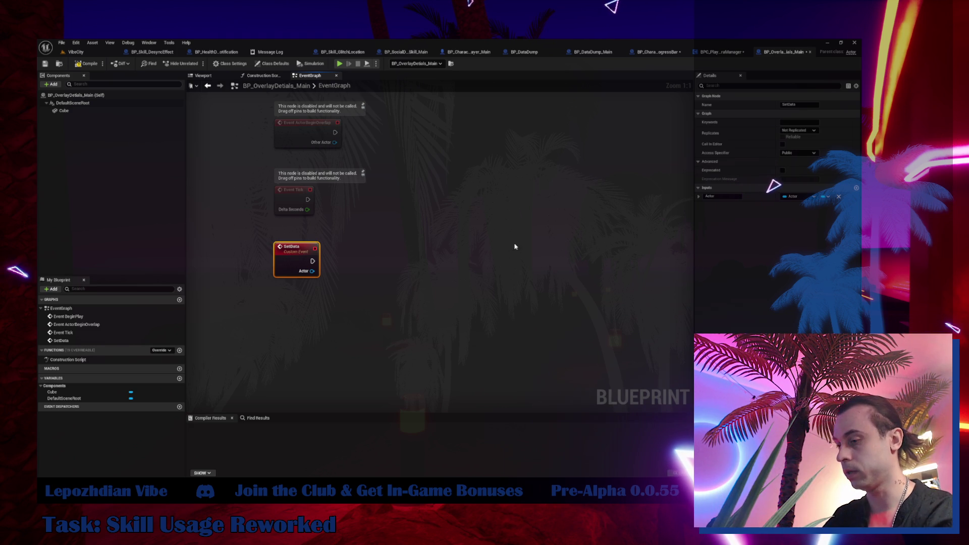
- Add a looping Set Timer by Function Name node that calls IsVisible
right_click(501, 276)
type("set timer")
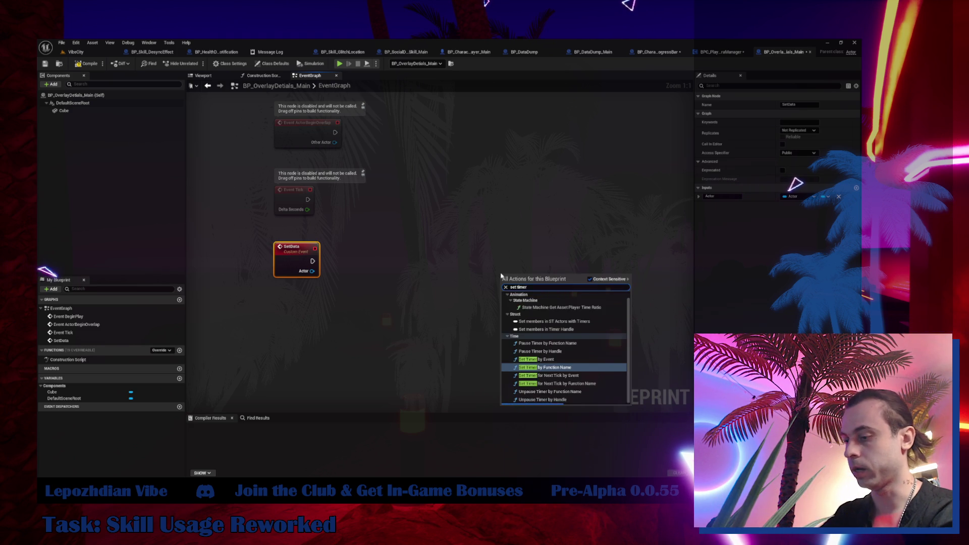
type(" by")
left_click(561, 333)
left_click(527, 332)
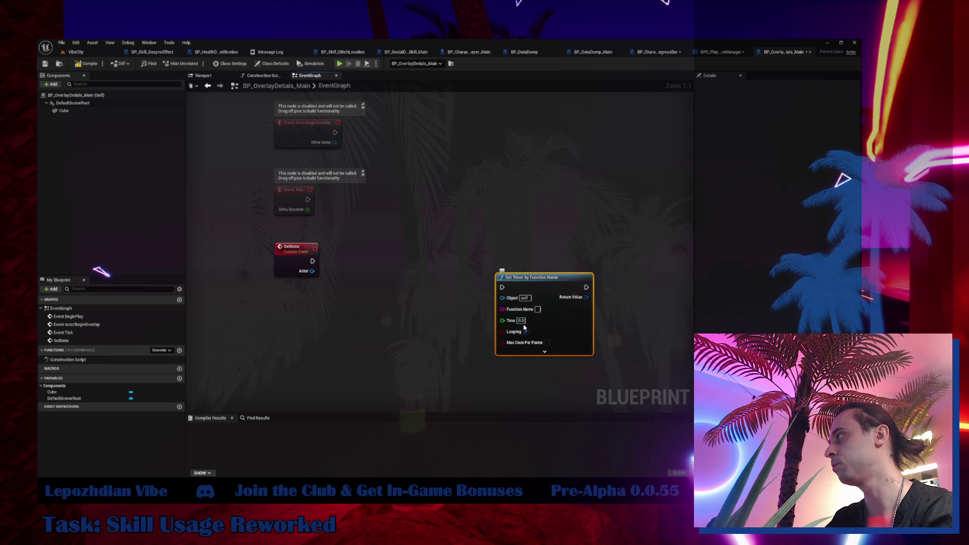
left_click(522, 321)
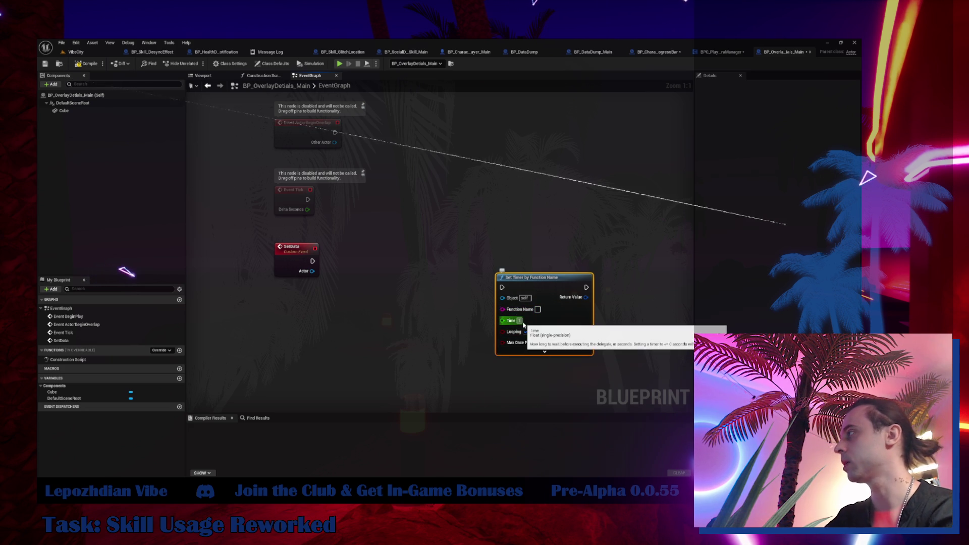
left_click(538, 310)
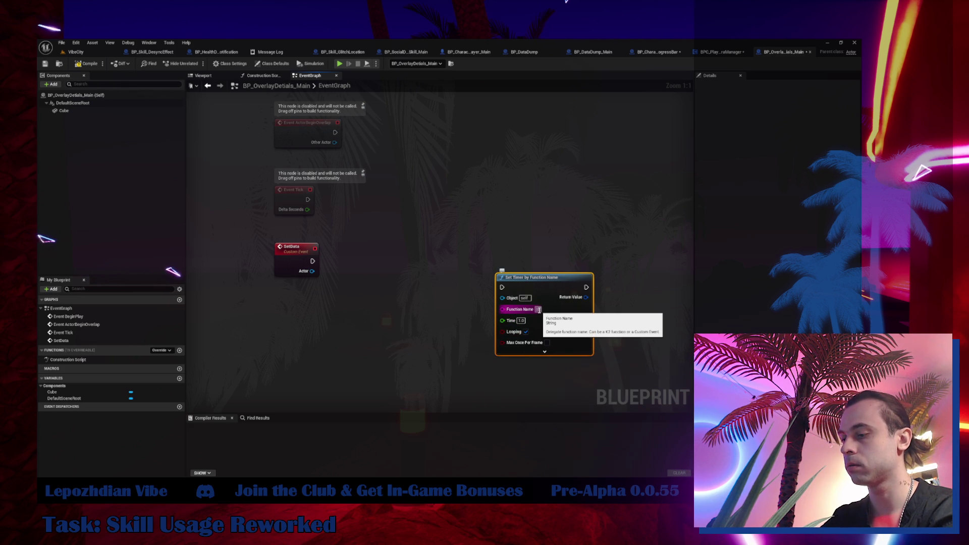
key("Return")
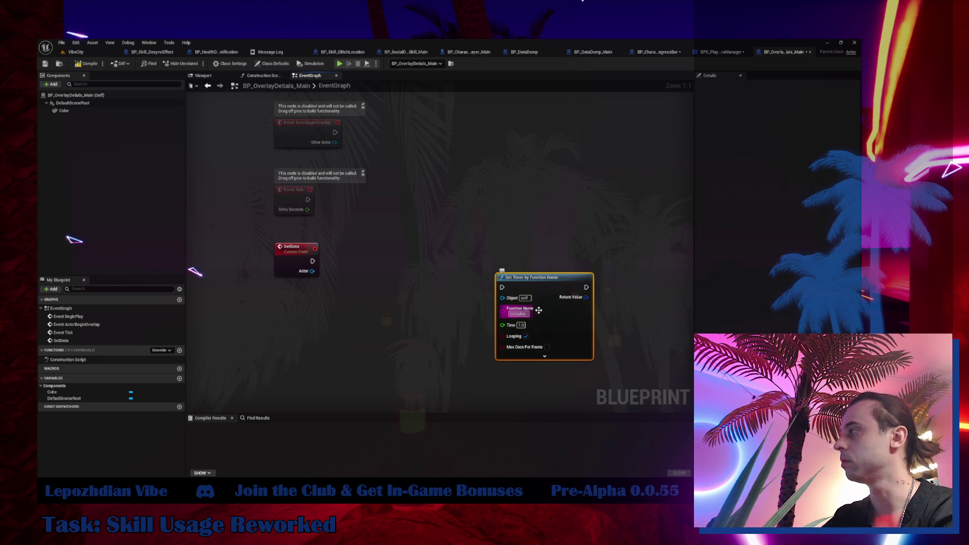
- Insert a Sequence after SetData and wire its Then 0 into the timer
mouse_move(311, 261)
left_mouse_down()
mouse_move(389, 276)
mouse_move(383, 280)
mouse_move(371, 276)
mouse_move(502, 287)
left_mouse_up()
left_click_drag(572, 284, 513, 261)
left_click_drag(364, 365, 346, 306)
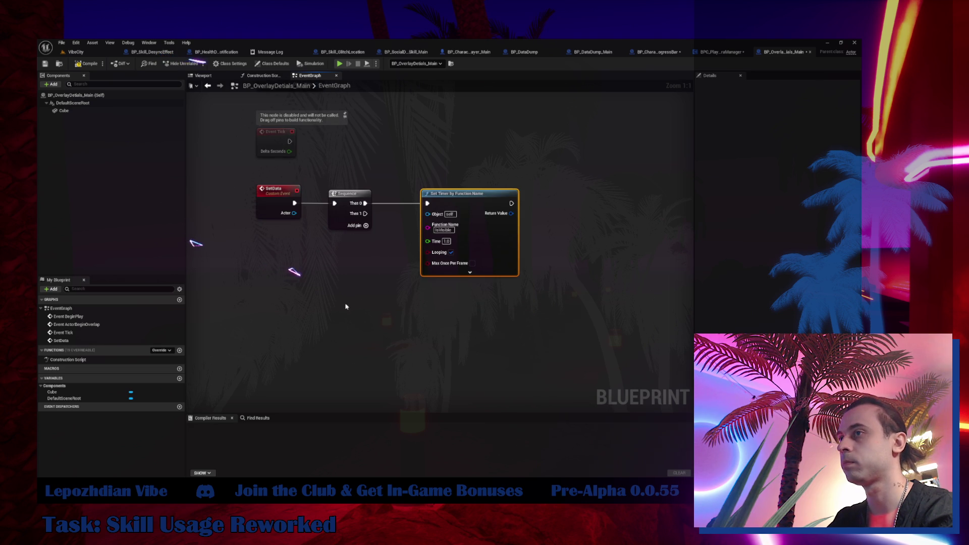
right_click(345, 307)
left_click(436, 230)
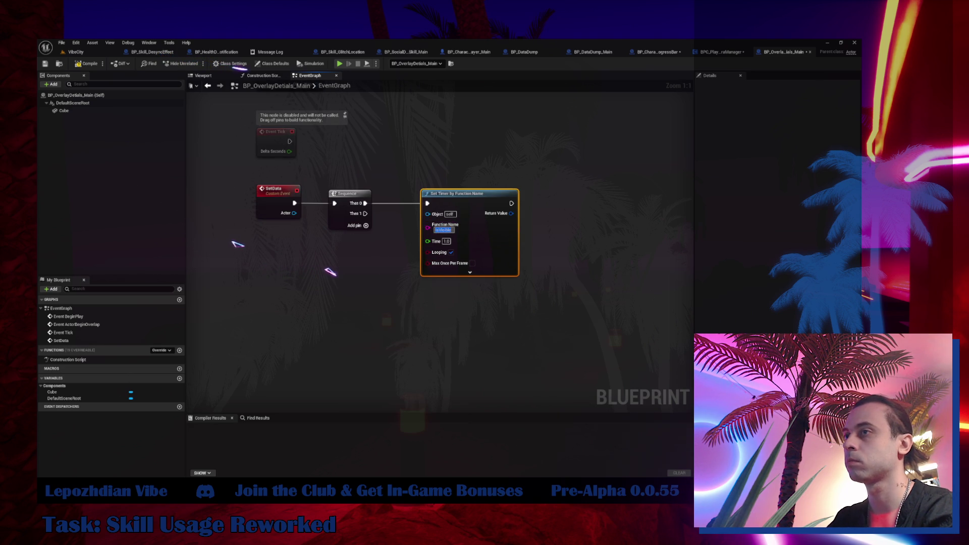
- Create a custom event named IsVisible below SetData
right_click(355, 316)
type("custom")
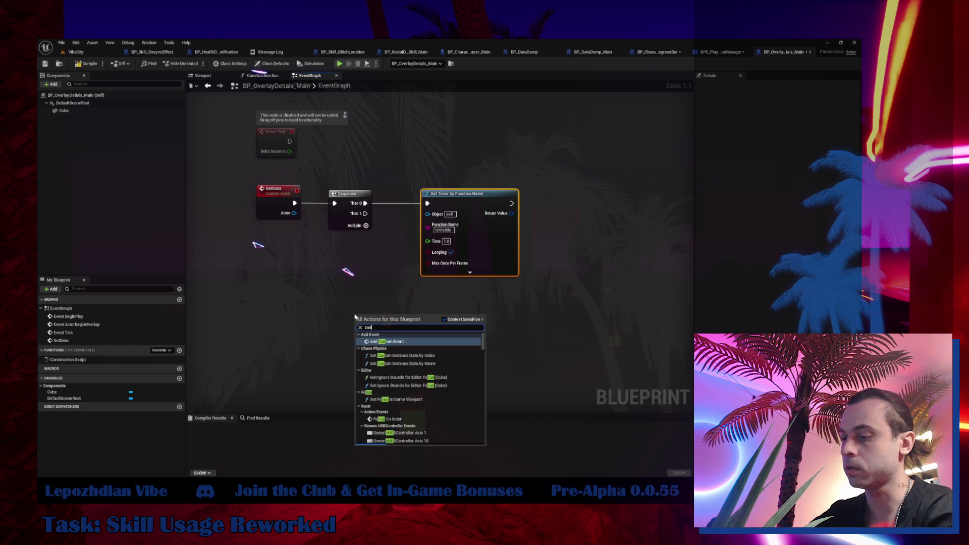
key("Return")
type("IsVisible")
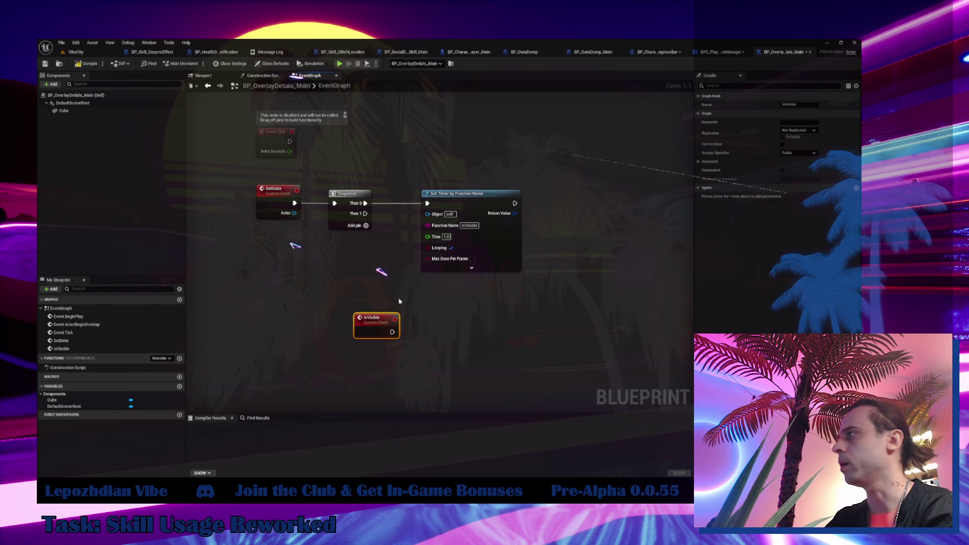
left_click_drag(374, 331, 285, 317)
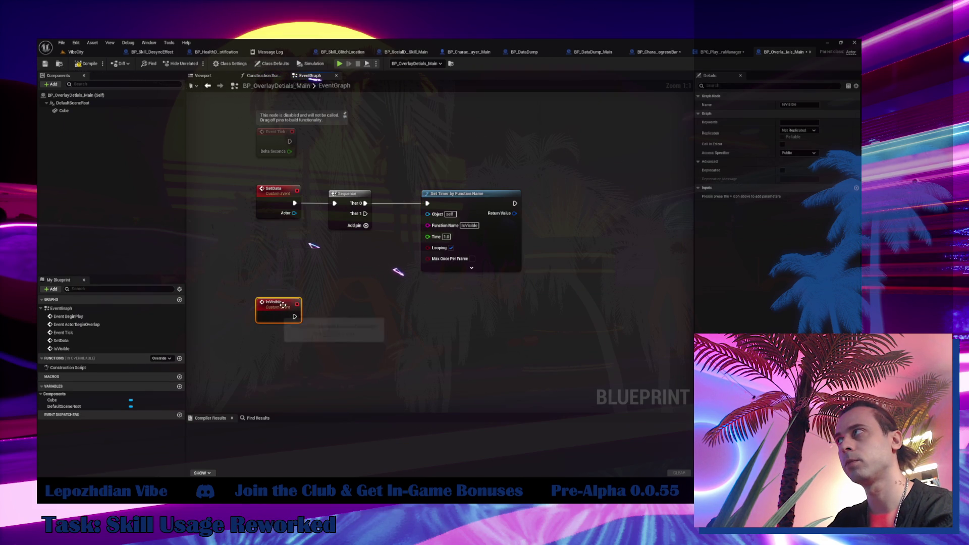
- Promote SetData's Actor input to a variable named ActorWithDetailsRef
left_click_drag(297, 238, 298, 240)
left_click(340, 281)
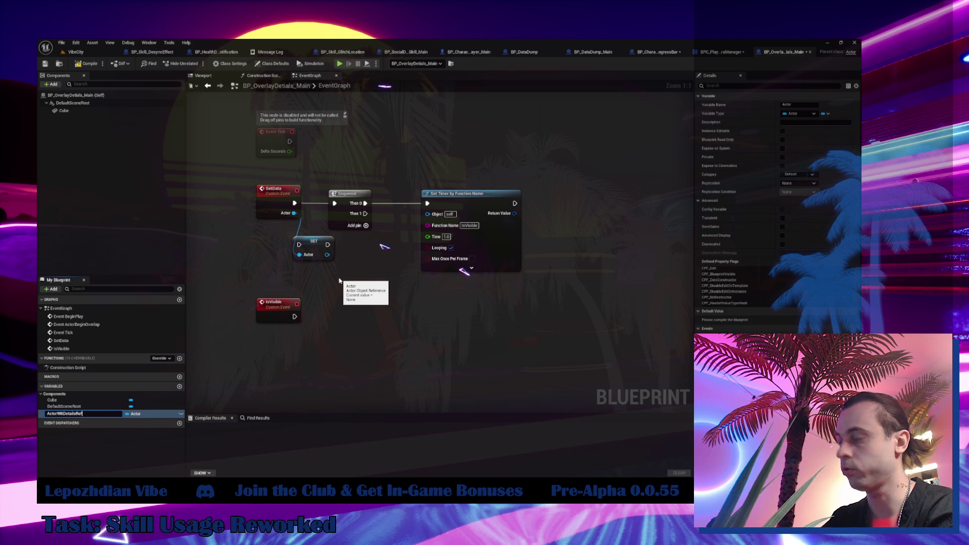
key("Return")
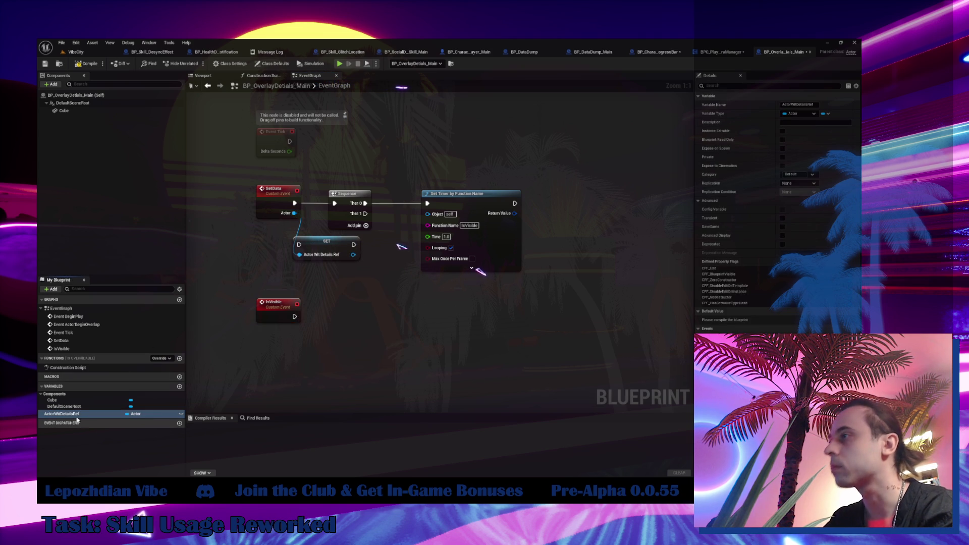
left_click(62, 414)
left_click(64, 414)
type("h")
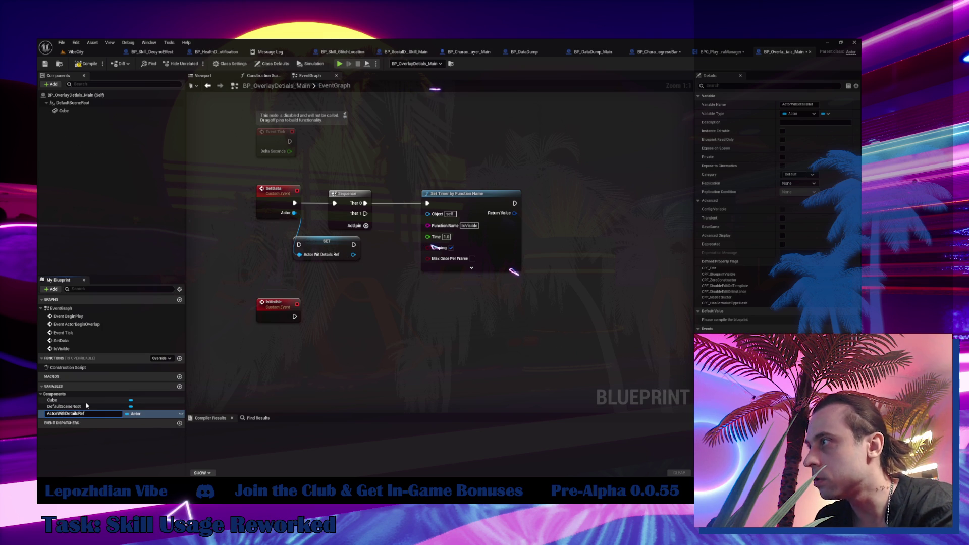
key("Return")
- Place the ActorWithDetailsRef SET node between SetData and the Sequence
left_click_drag(366, 185, 454, 217)
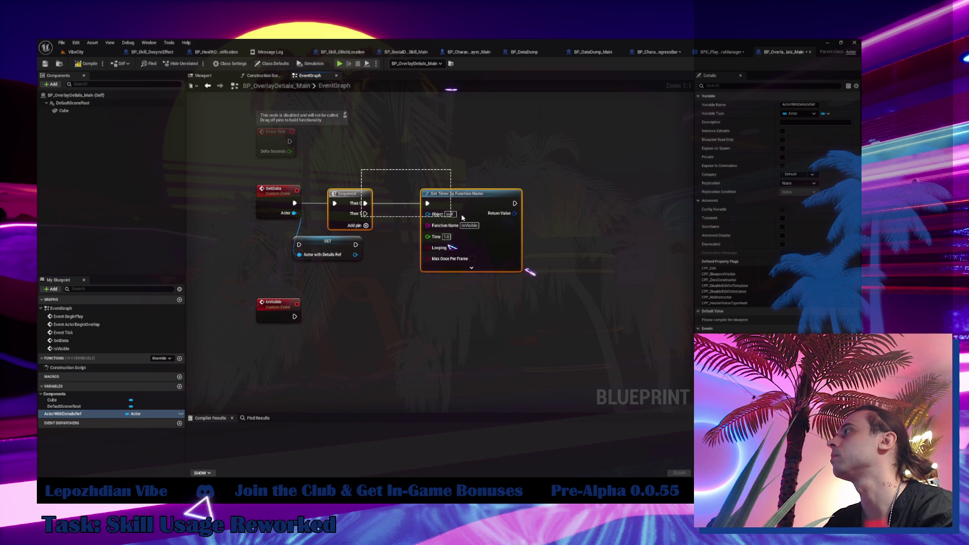
left_click_drag(349, 215, 425, 217)
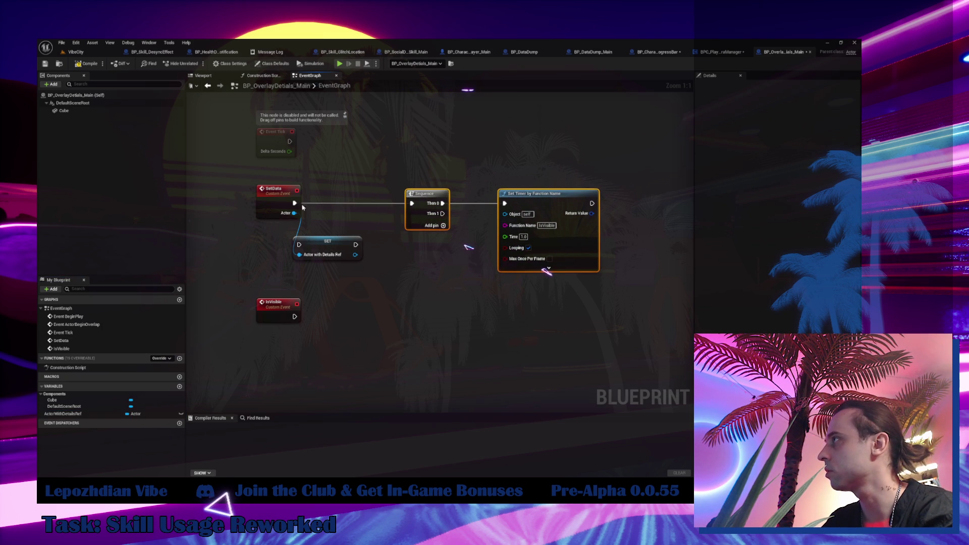
mouse_move(327, 247)
left_mouse_down()
mouse_move(342, 206)
mouse_move(412, 204)
left_mouse_up()
left_click(62, 413)
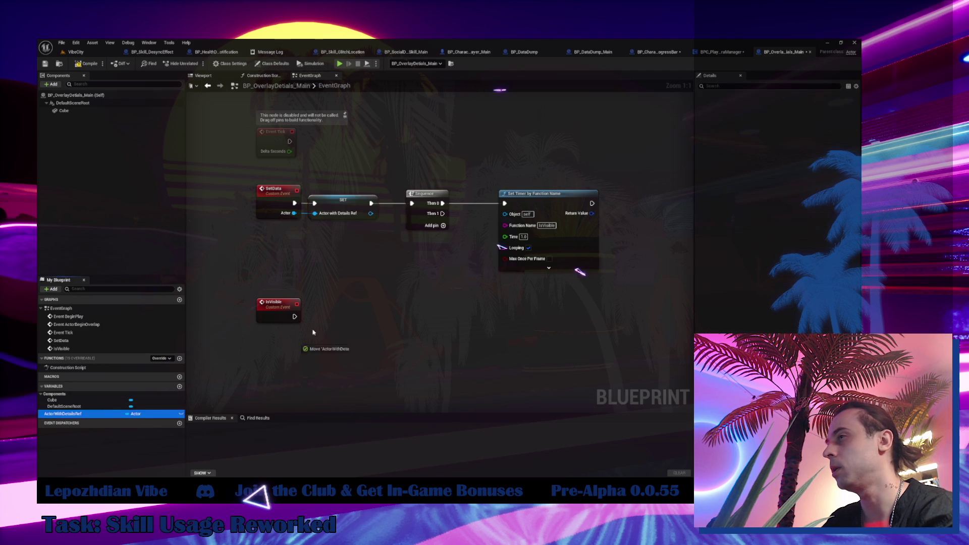
- Feed ActorWithDetailsRef into a Was Actor Recently Rendered node with tolerance 0.5
mouse_move(342, 338)
left_mouse_down()
mouse_move(319, 320)
mouse_move(402, 329)
left_mouse_up()
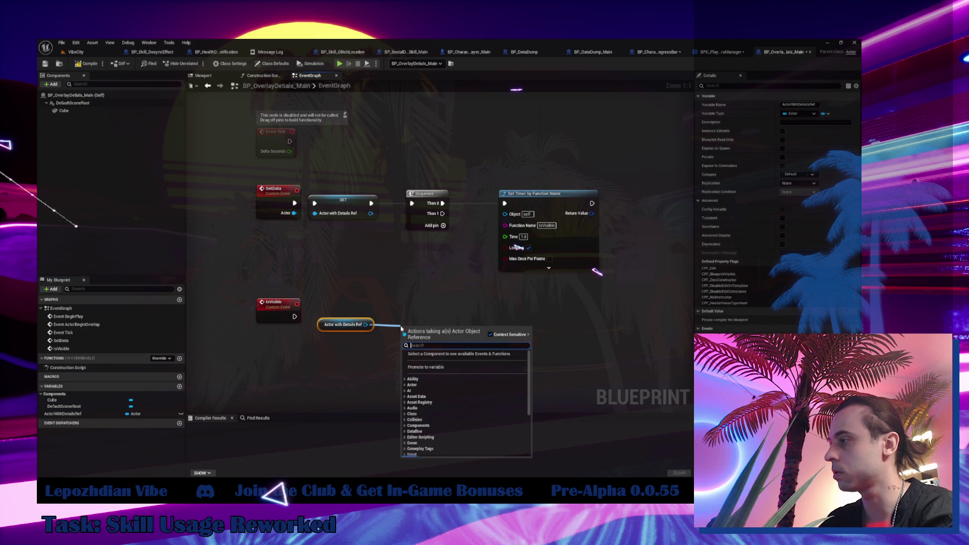
type("was rece")
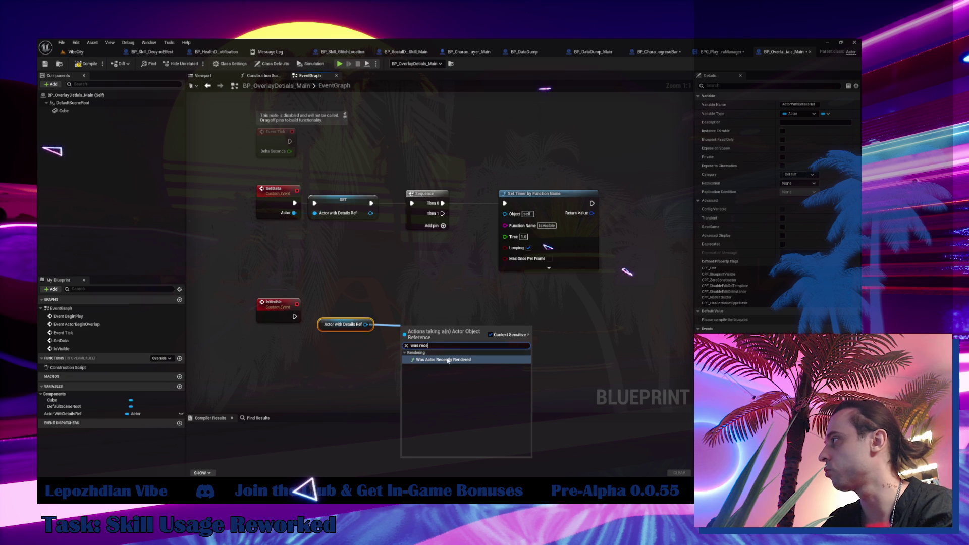
left_click(439, 360)
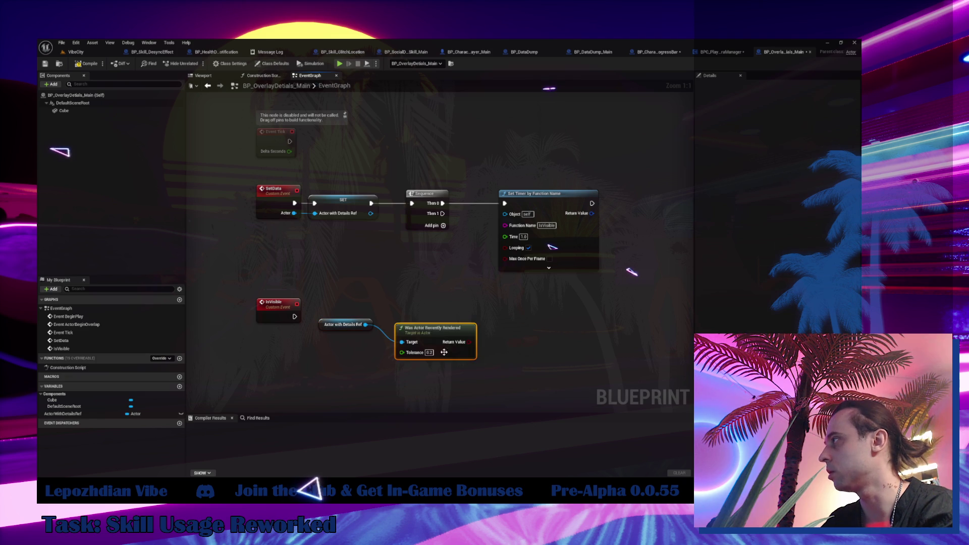
left_click_drag(376, 359, 366, 353)
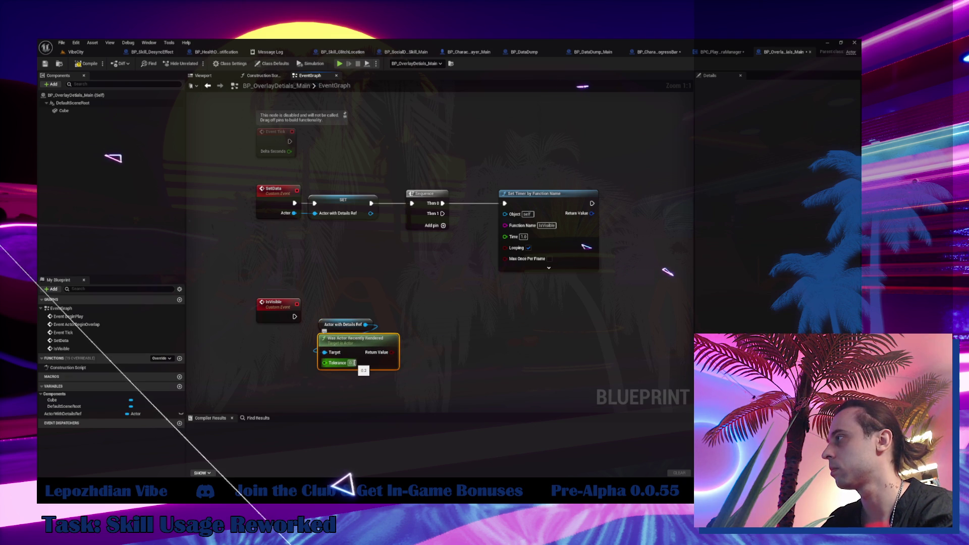
left_click(353, 363)
type("0.5")
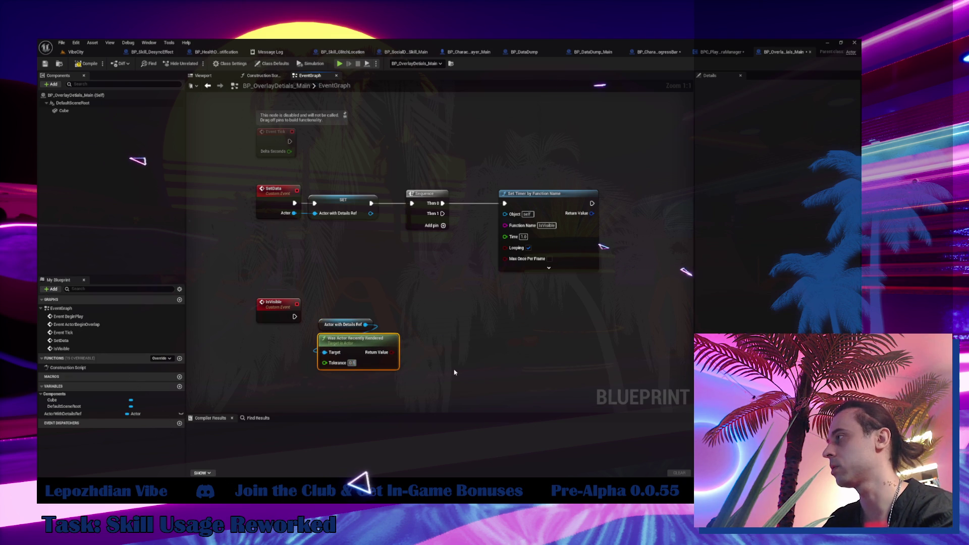
- Add a Branch on the rendered check, run it from IsVisible, and add a new variable
mouse_move(350, 305)
left_mouse_down()
mouse_move(356, 357)
mouse_move(295, 366)
left_mouse_up()
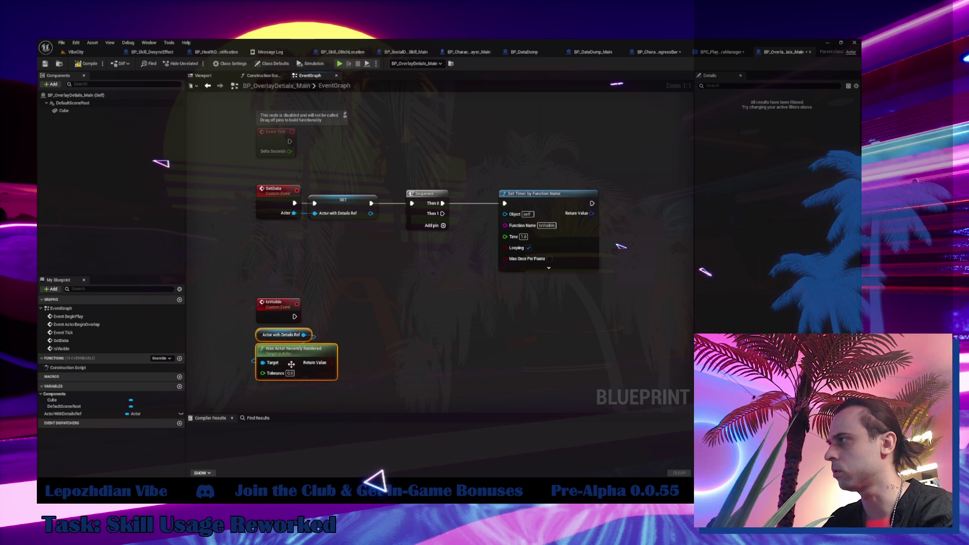
left_click(349, 311)
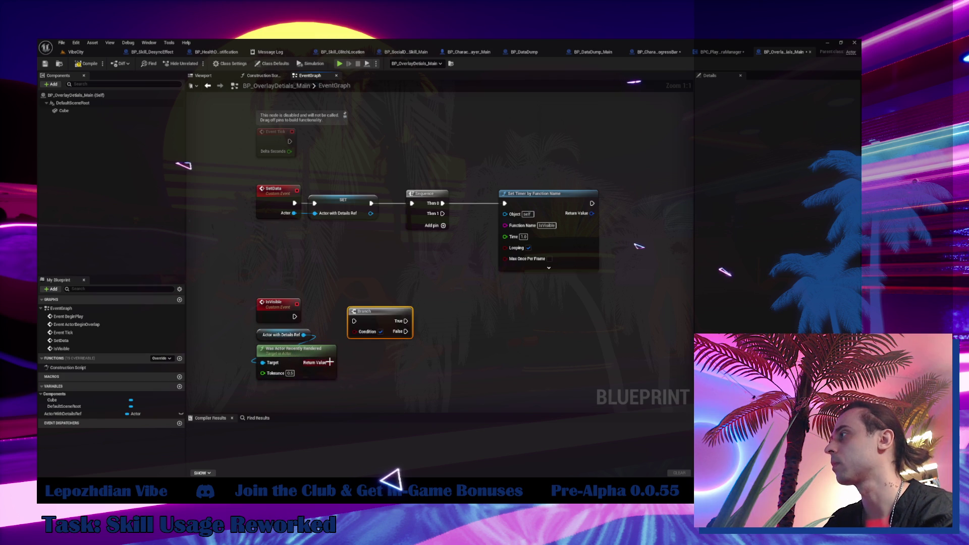
left_click(291, 315)
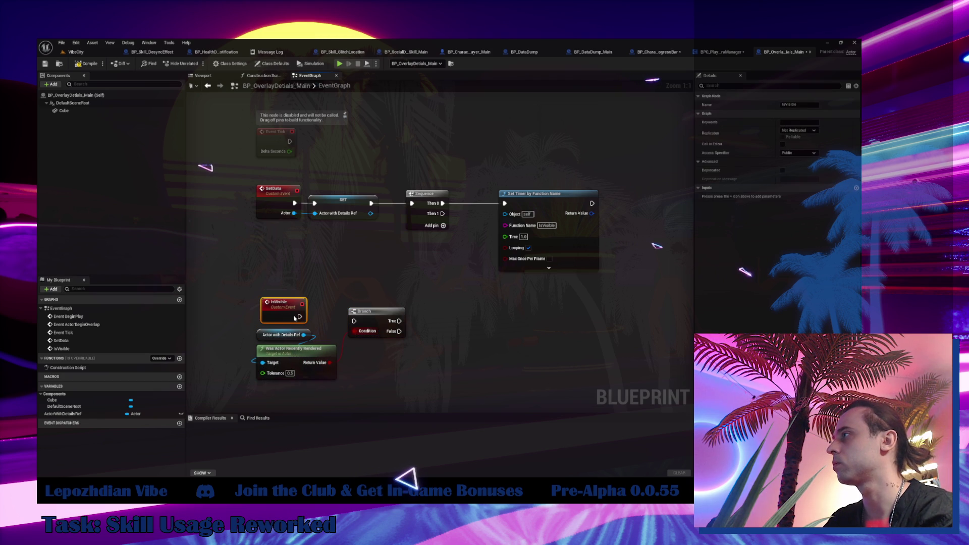
left_click_drag(294, 316, 376, 321)
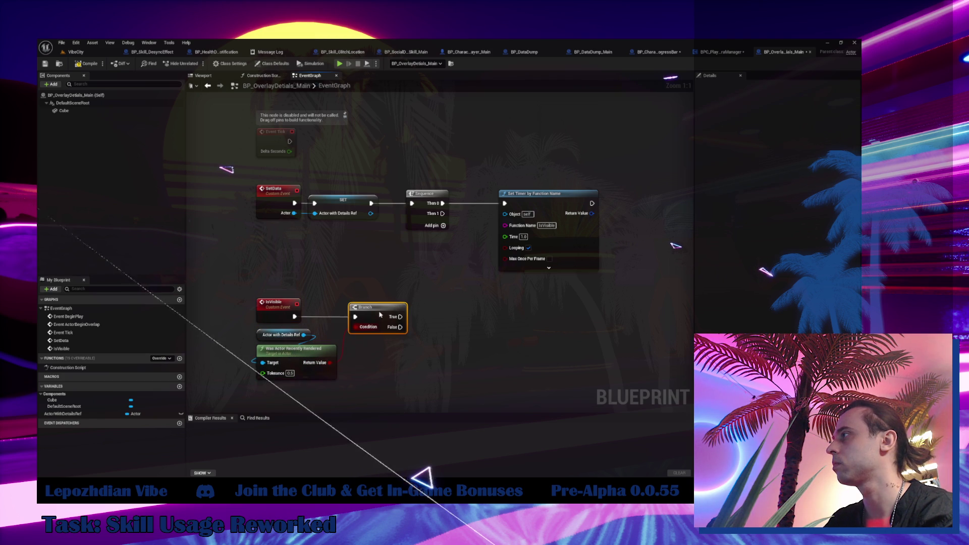
left_click_drag(361, 371, 352, 330)
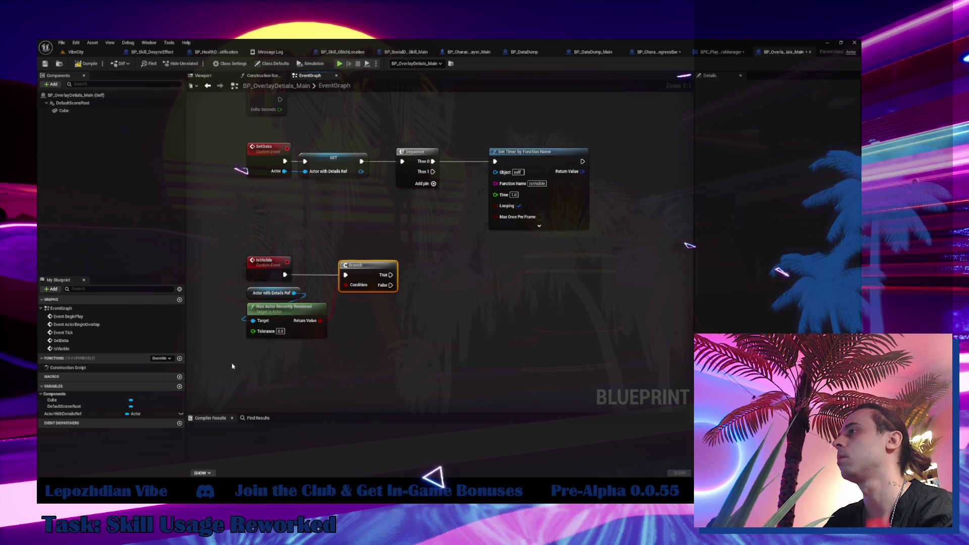
left_click(180, 388)
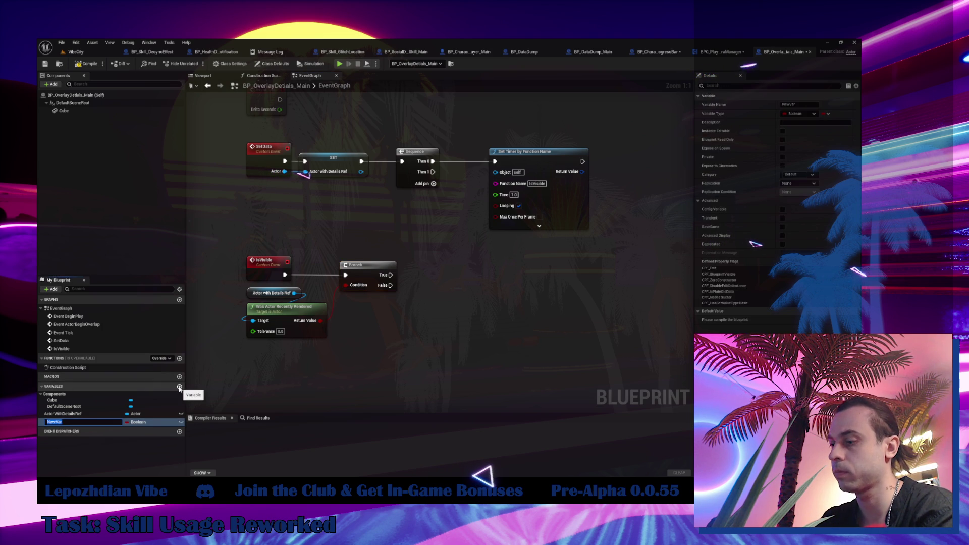
- Name the variable VisibilityCounter, make it Integer, and set it on Branch True
type("Vis")
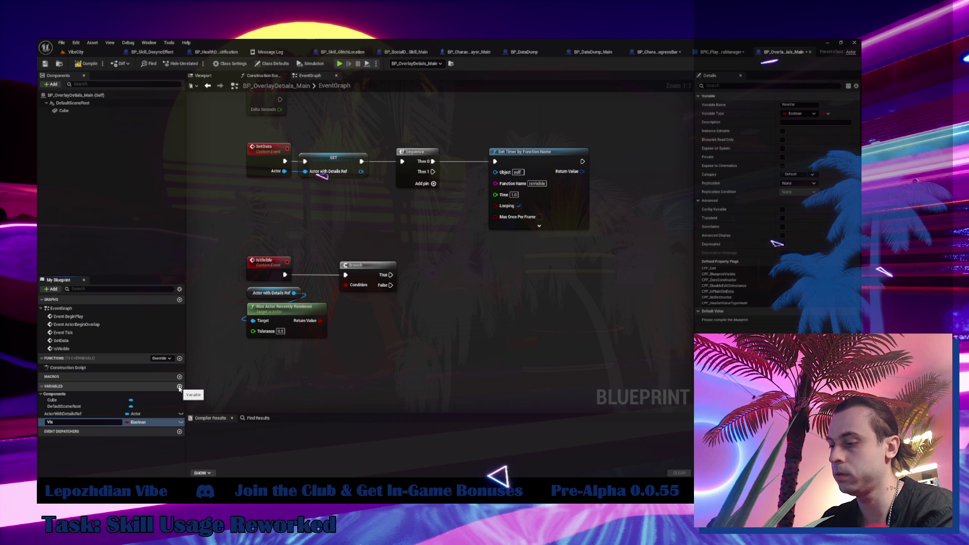
type("ibilityCounter")
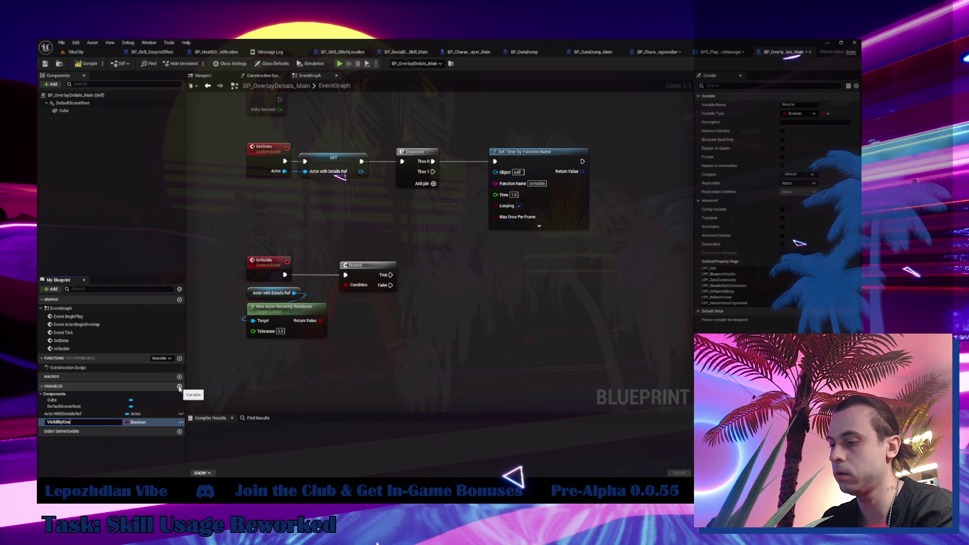
key("Return")
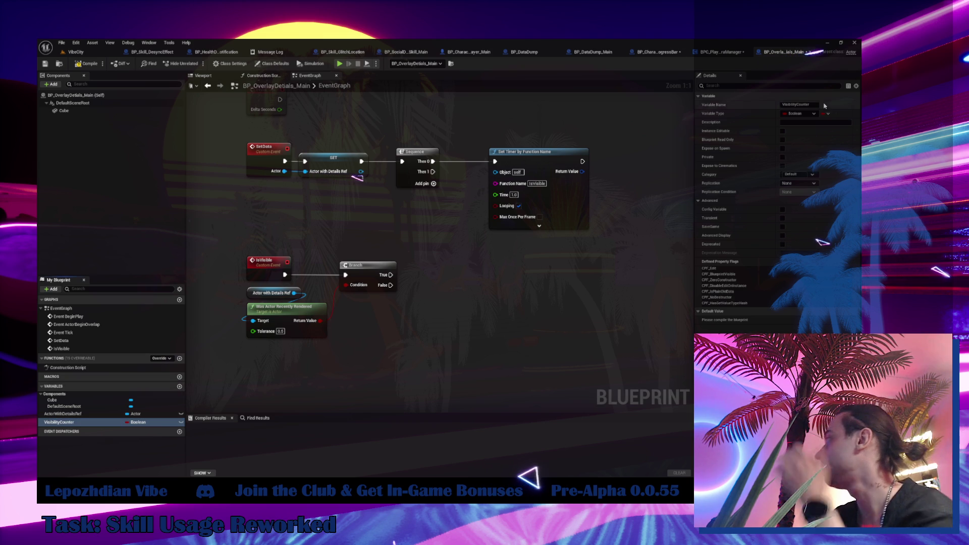
left_click(811, 115)
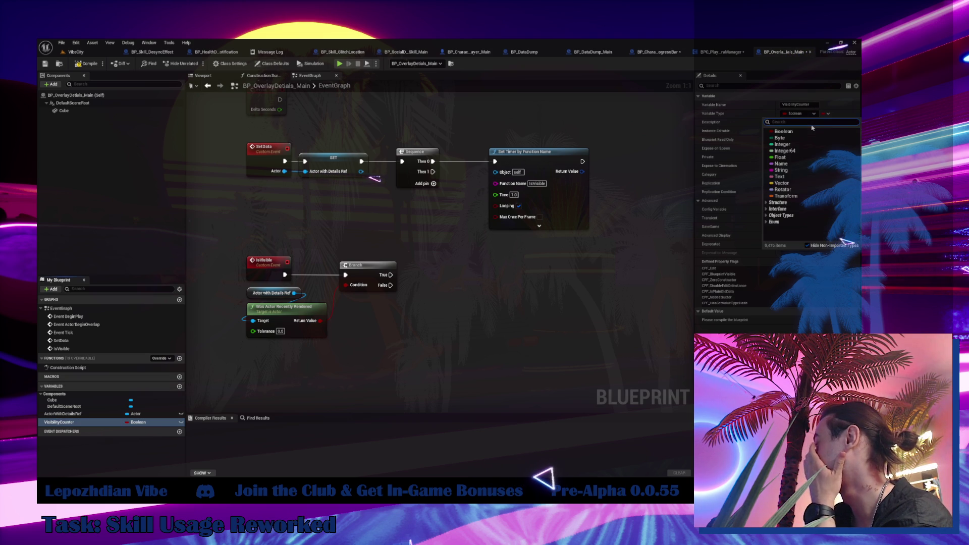
left_click(803, 145)
mouse_move(59, 422)
left_mouse_down()
mouse_move(253, 396)
mouse_move(397, 313)
left_mouse_up()
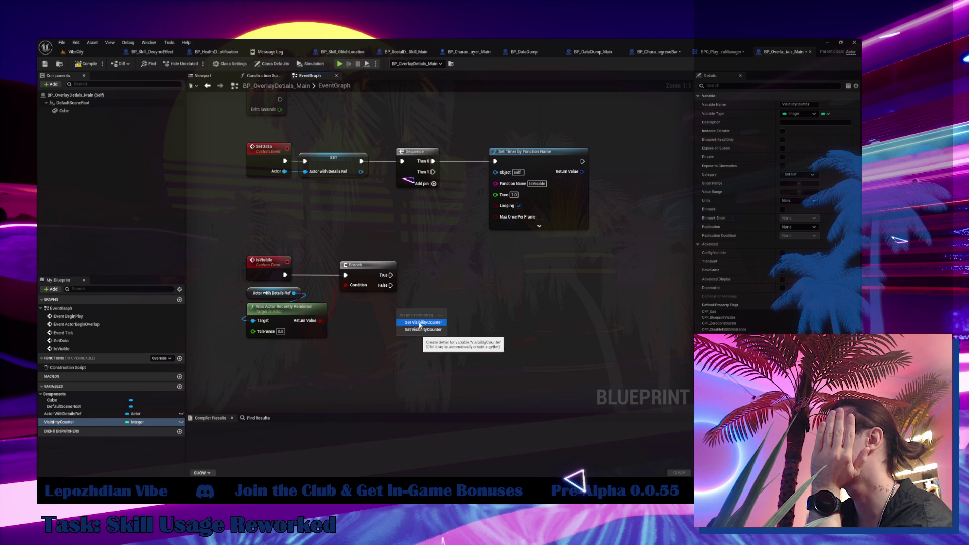
left_click(422, 329)
mouse_move(390, 275)
left_mouse_down()
mouse_move(405, 327)
mouse_move(400, 307)
mouse_move(428, 276)
mouse_move(427, 224)
left_mouse_up()
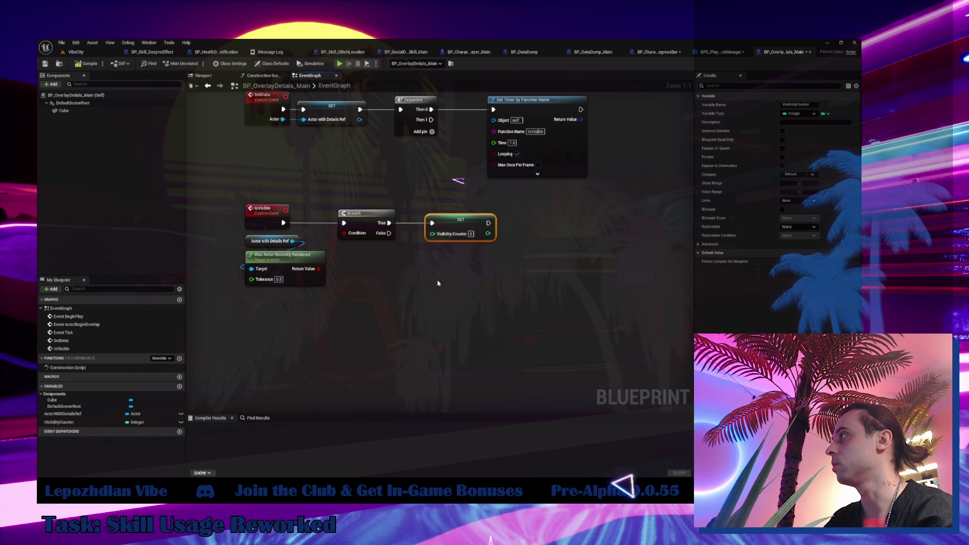
- Increment VisibilityCounter with a ++ node on Branch False
mouse_move(58, 422)
left_mouse_down()
mouse_move(416, 297)
mouse_move(481, 296)
mouse_move(436, 312)
left_mouse_up()
left_click(443, 307)
type("++")
key("Return")
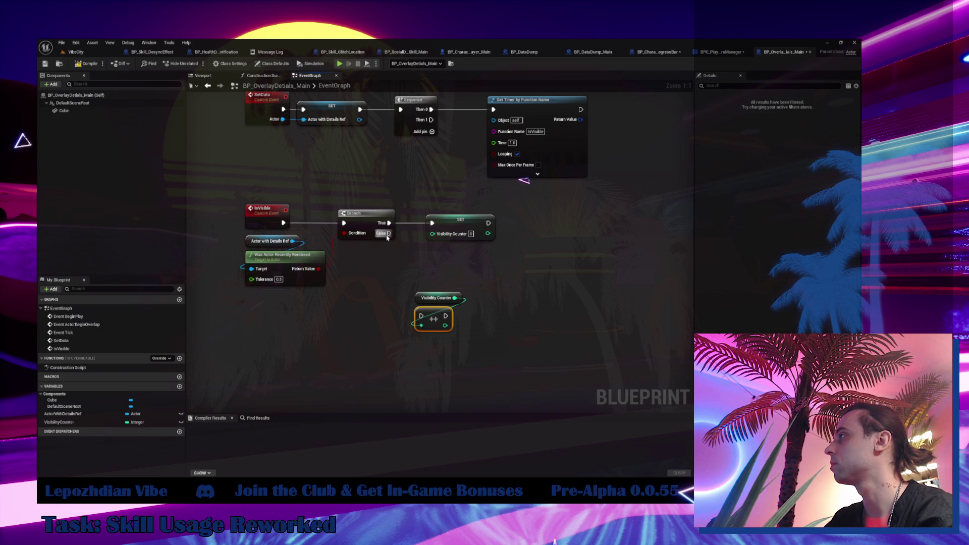
mouse_move(389, 233)
left_mouse_down()
mouse_move(424, 313)
mouse_move(444, 273)
mouse_move(484, 293)
left_mouse_up()
left_click(437, 298, "ctrl")
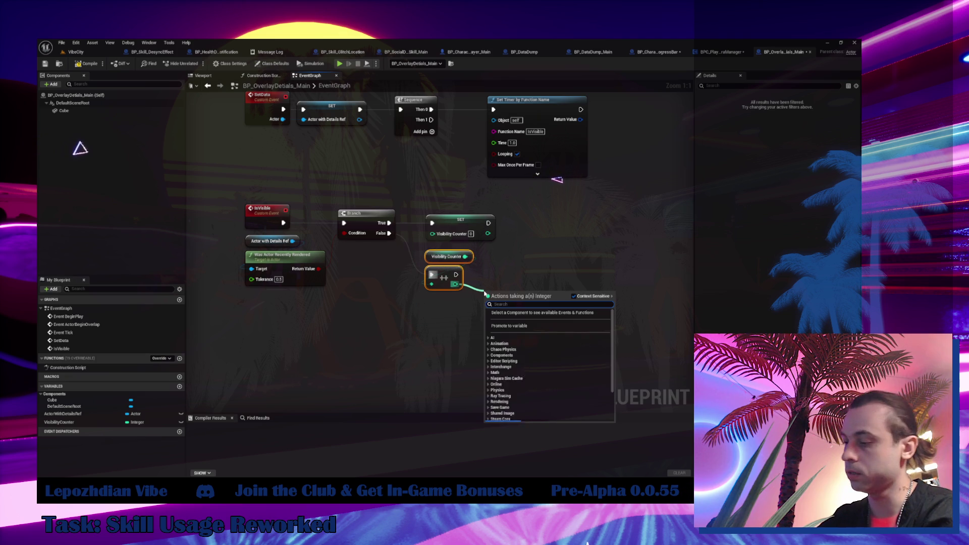
- Add a >= comparison on the counter and chain the increment into a Print String
type(">")
left_click(537, 333)
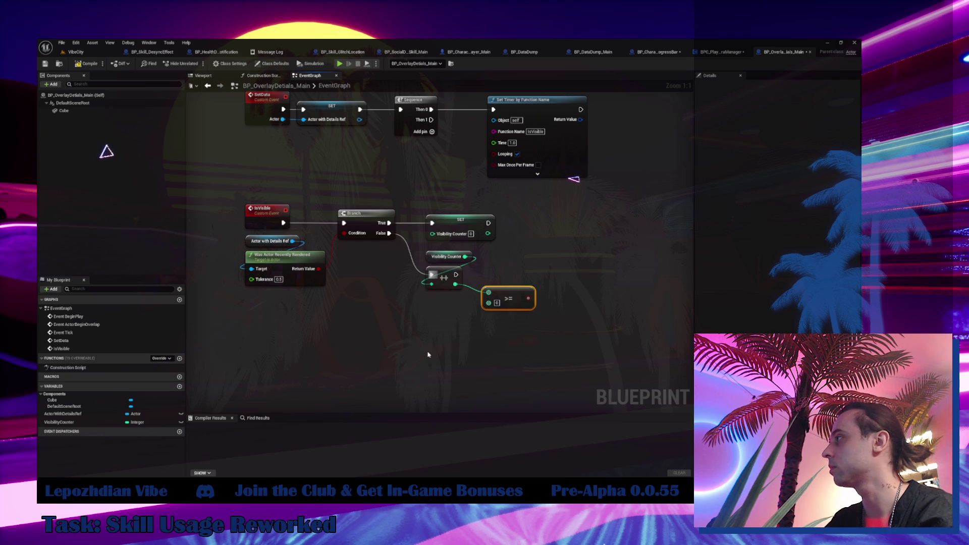
left_click_drag(508, 299, 579, 309)
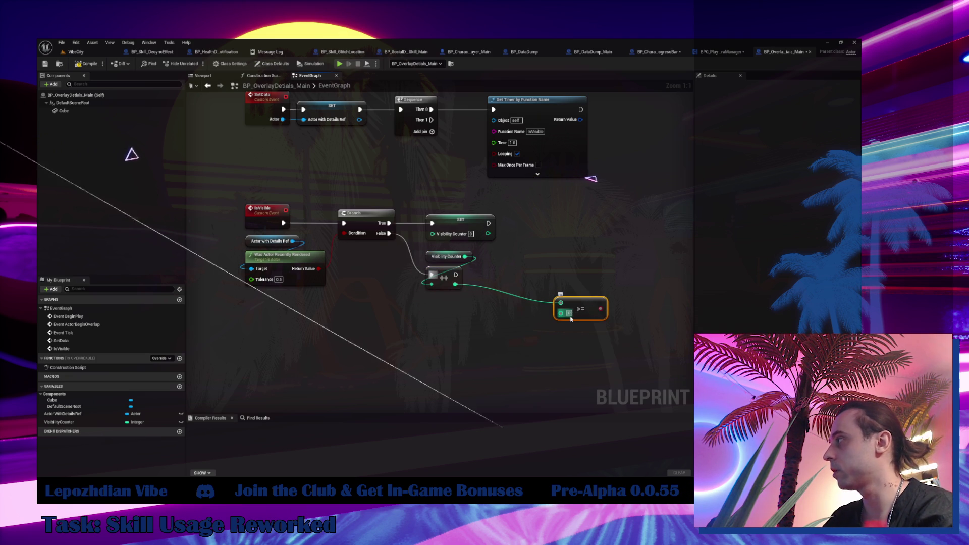
left_click(569, 314)
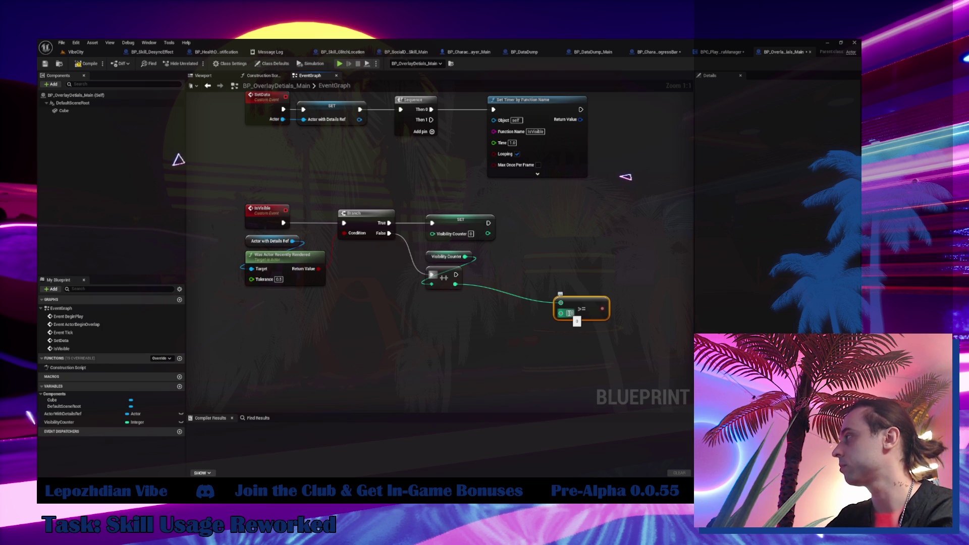
right_click(495, 320)
type("print")
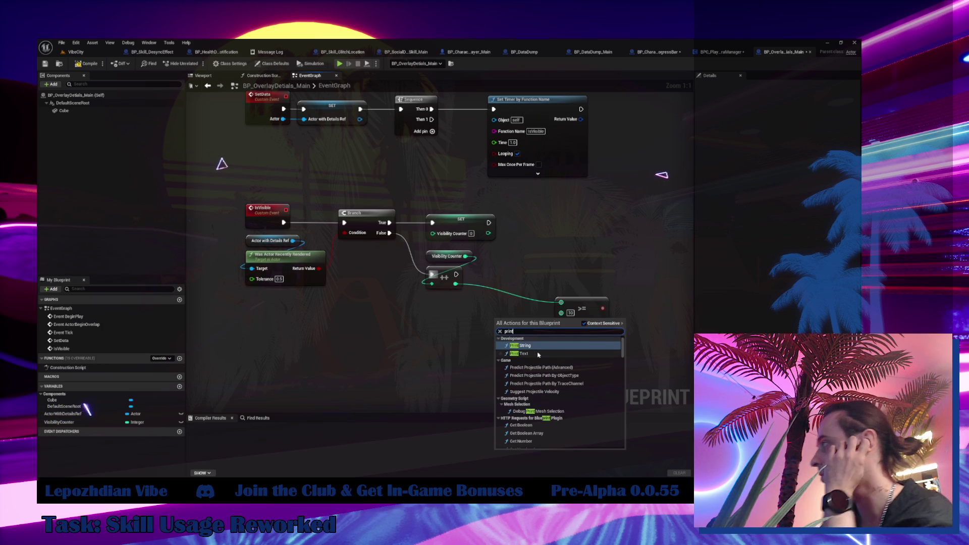
key("Return")
mouse_move(456, 274)
left_mouse_down()
mouse_move(498, 332)
mouse_move(527, 283)
mouse_move(445, 307)
mouse_move(287, 282)
left_mouse_up()
- Wire Print String into the second Branch beside the comparison node
mouse_move(435, 311)
left_mouse_down()
mouse_move(378, 325)
mouse_move(422, 306)
left_mouse_up()
mouse_move(385, 280)
left_mouse_down()
mouse_move(409, 297)
mouse_move(444, 272)
left_mouse_up()
left_click_drag(367, 227, 476, 277)
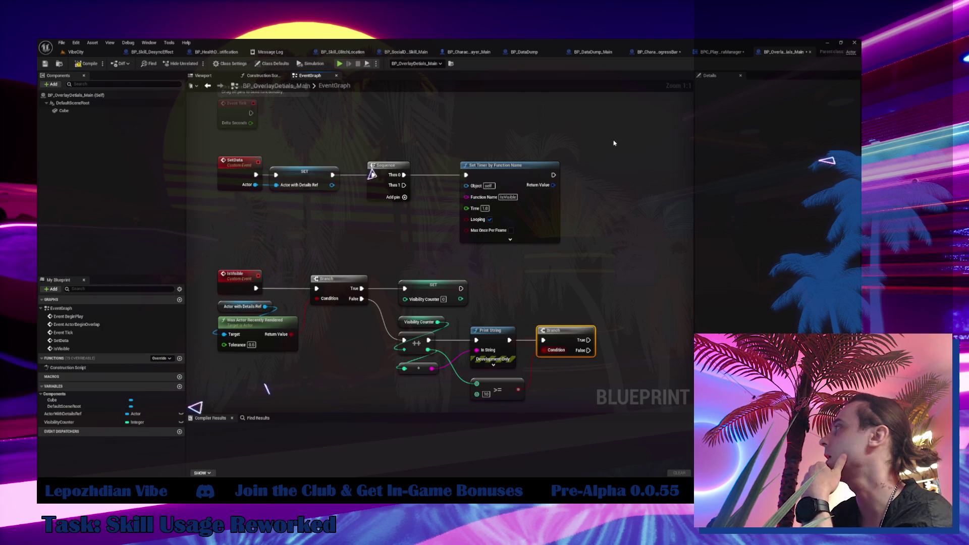
- Add a Get Instigator node below the counter logic
right_click(625, 216)
type("get")
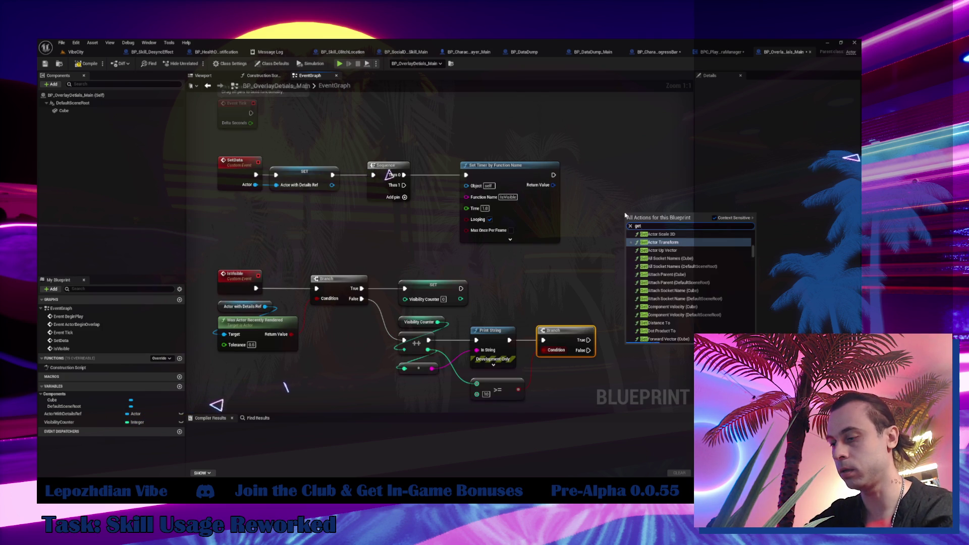
type(" instigator")
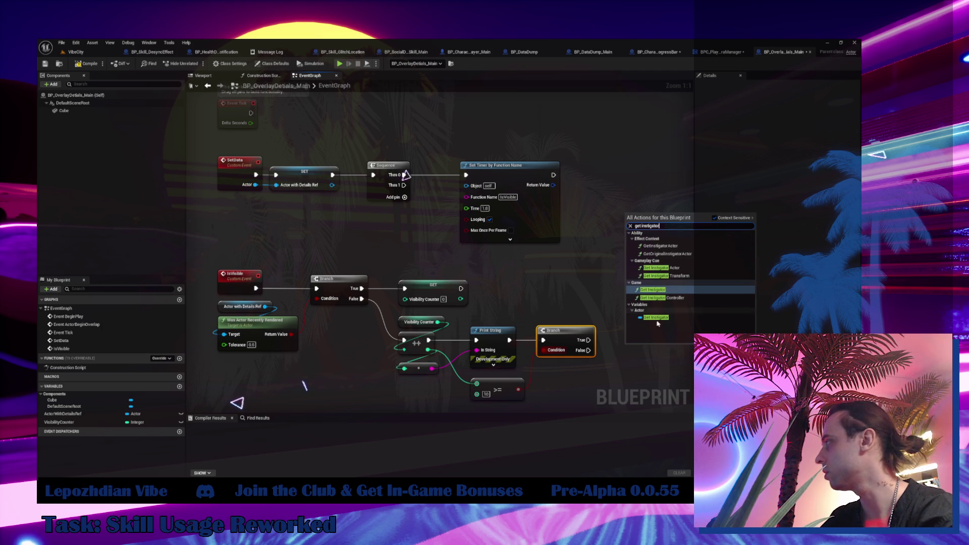
left_click(653, 316)
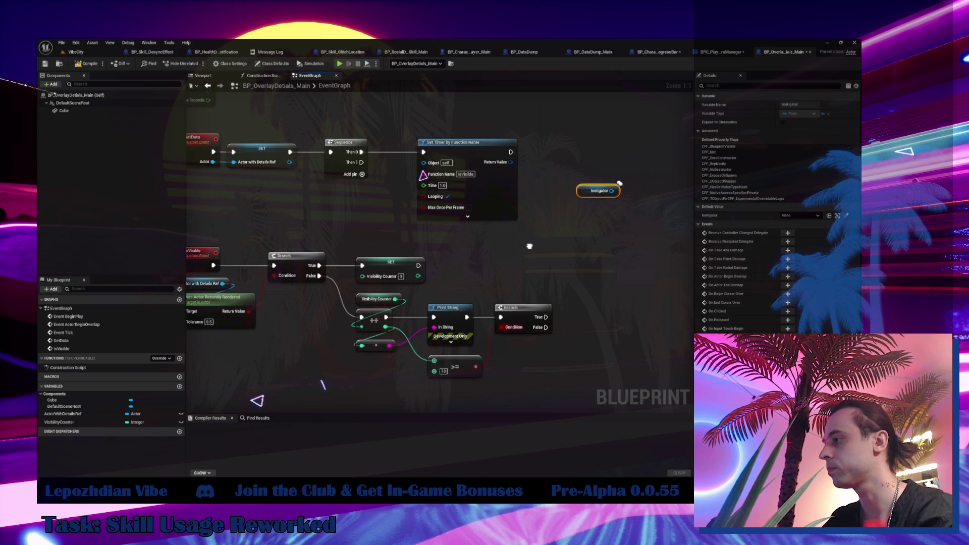
mouse_move(580, 165)
left_mouse_down()
mouse_move(324, 363)
mouse_move(257, 387)
left_mouse_up()
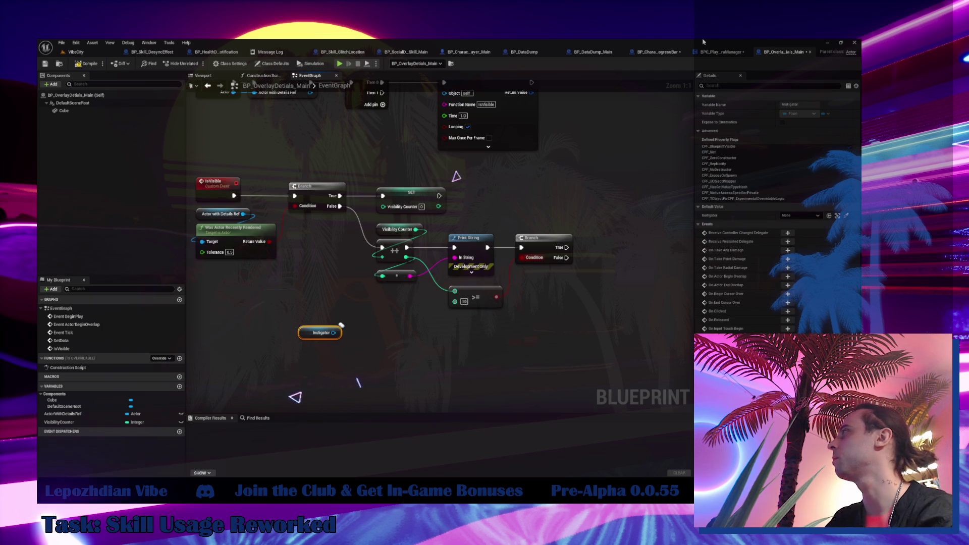
left_click(716, 50)
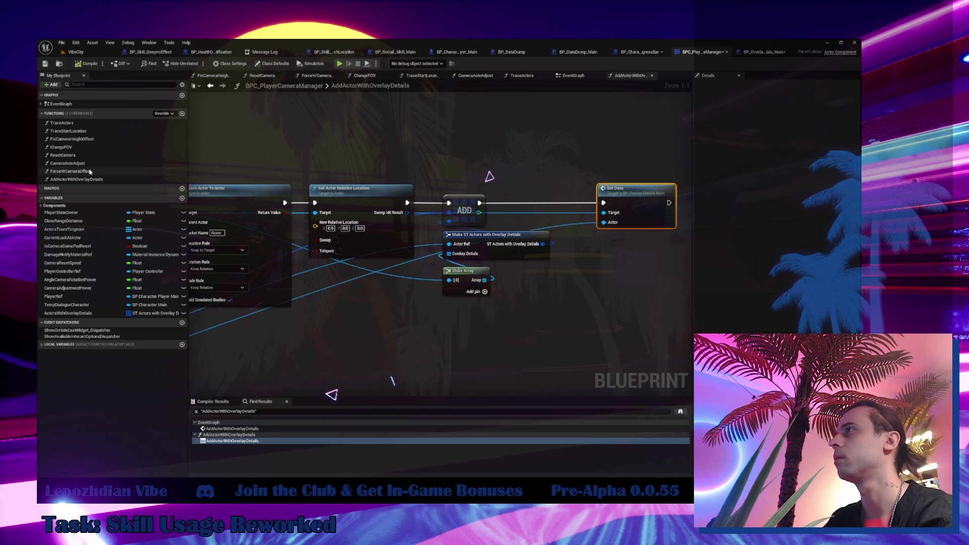
scroll(324, 247, "down", 5)
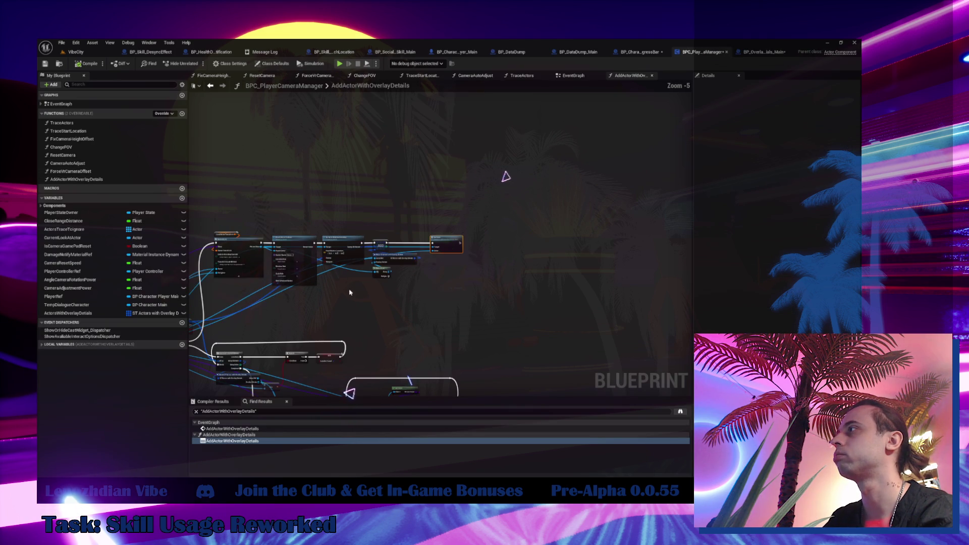
scroll(270, 388, "up", 4)
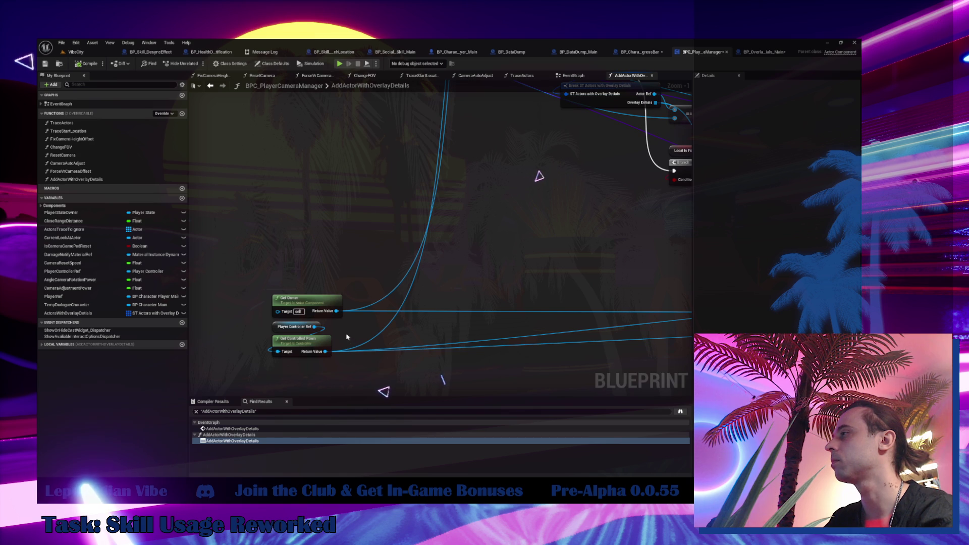
left_click(573, 75)
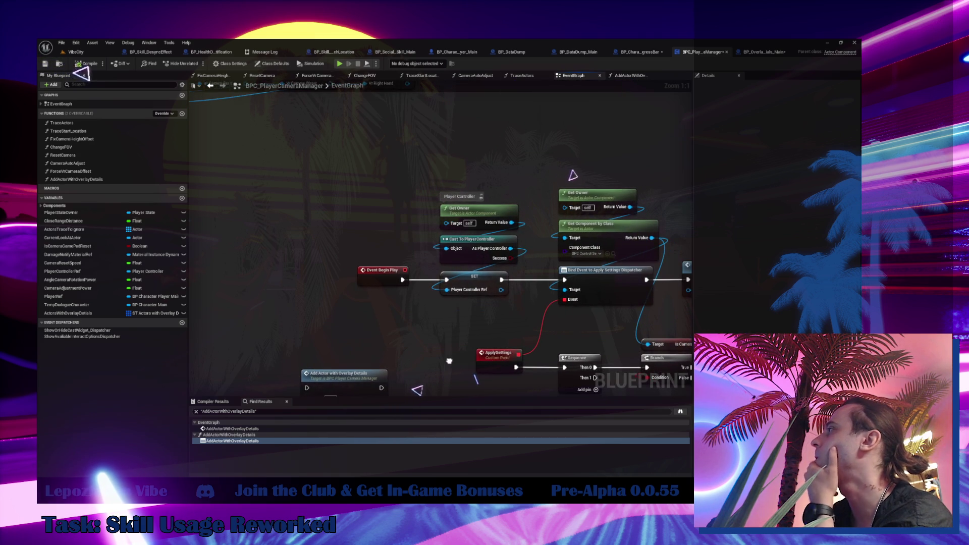
left_click(768, 52)
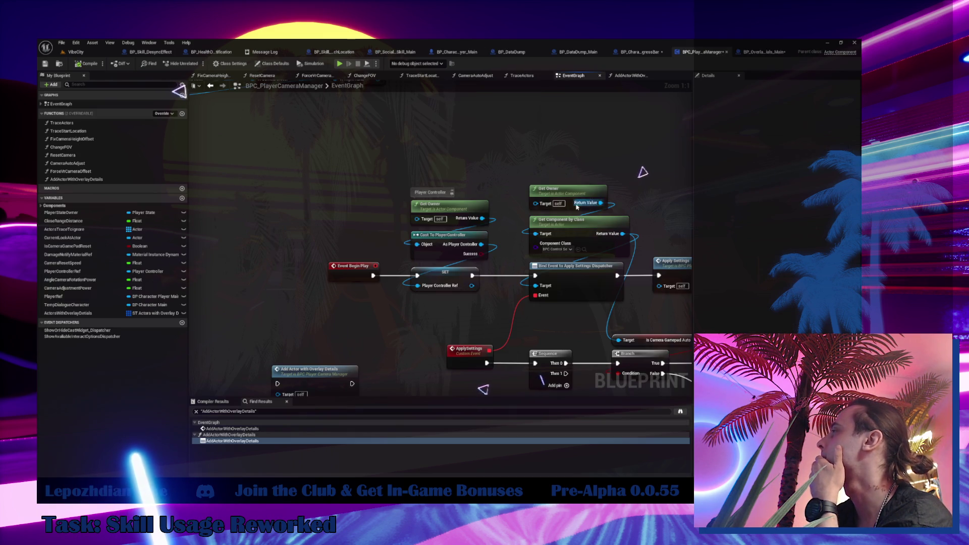
double_click(85, 179)
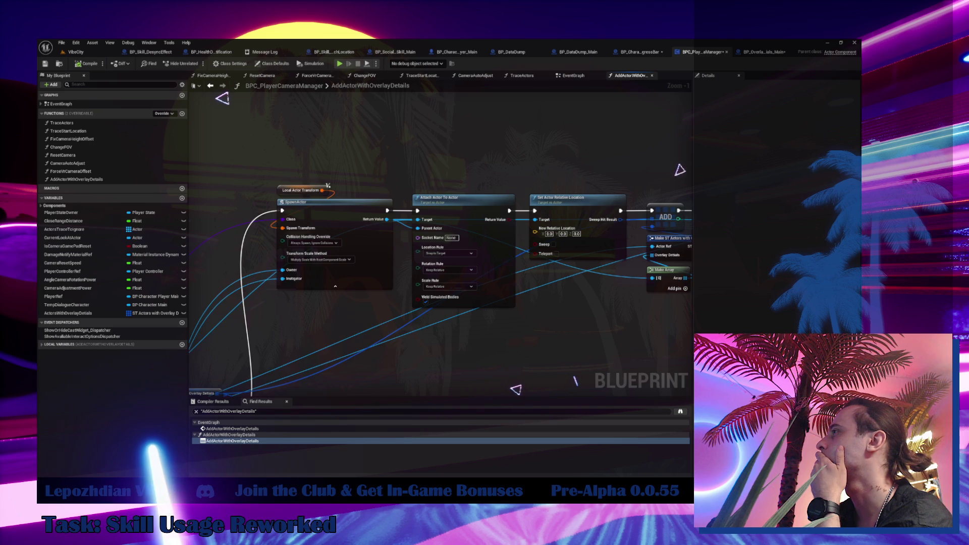
scroll(405, 158, "down", 3)
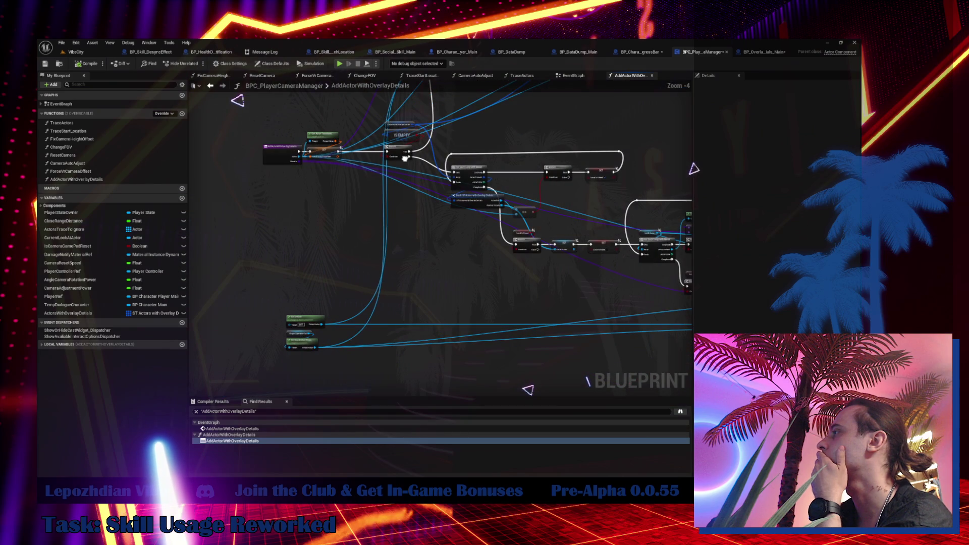
scroll(285, 297, "up", 1)
left_click(775, 49)
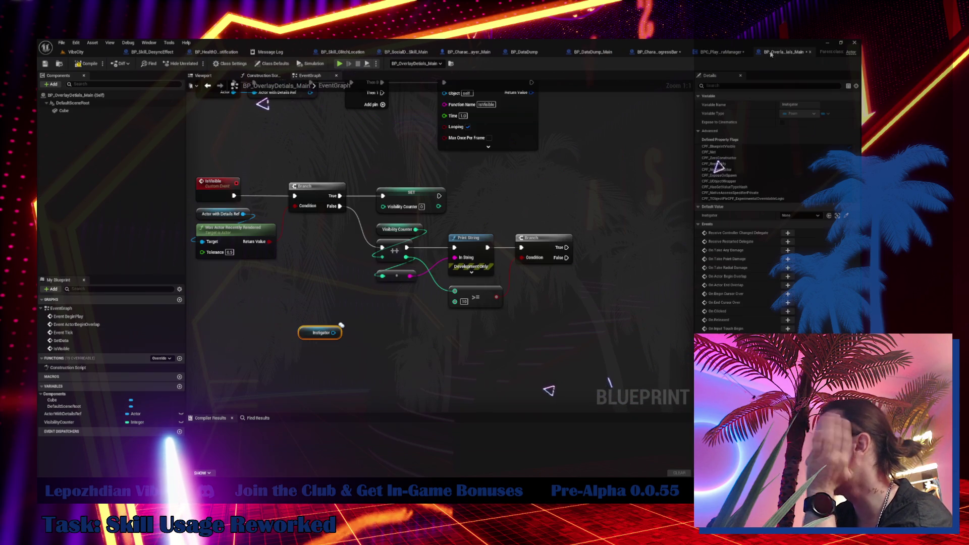
- Add a Get Controller node fed by the Instigator
left_click(325, 333)
left_click_drag(333, 333, 363, 342)
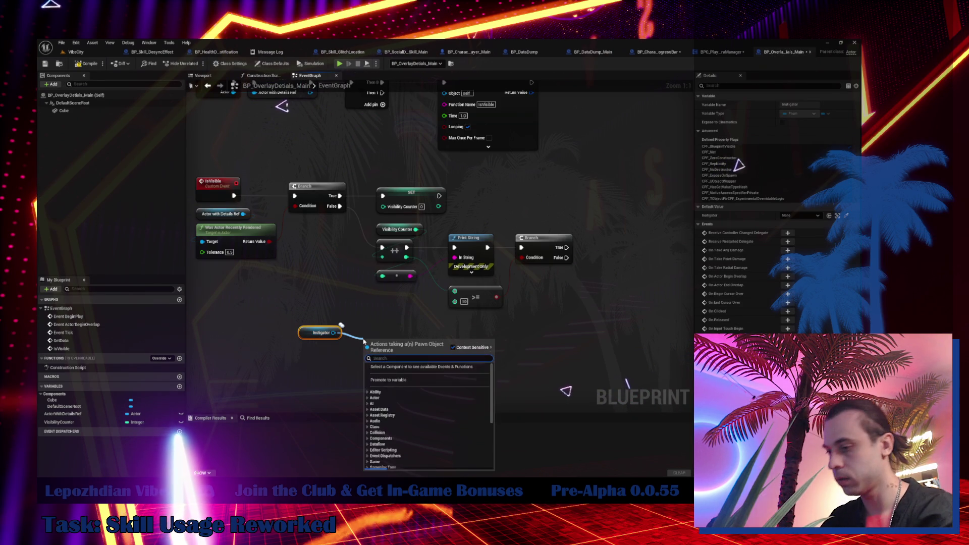
type("get controller")
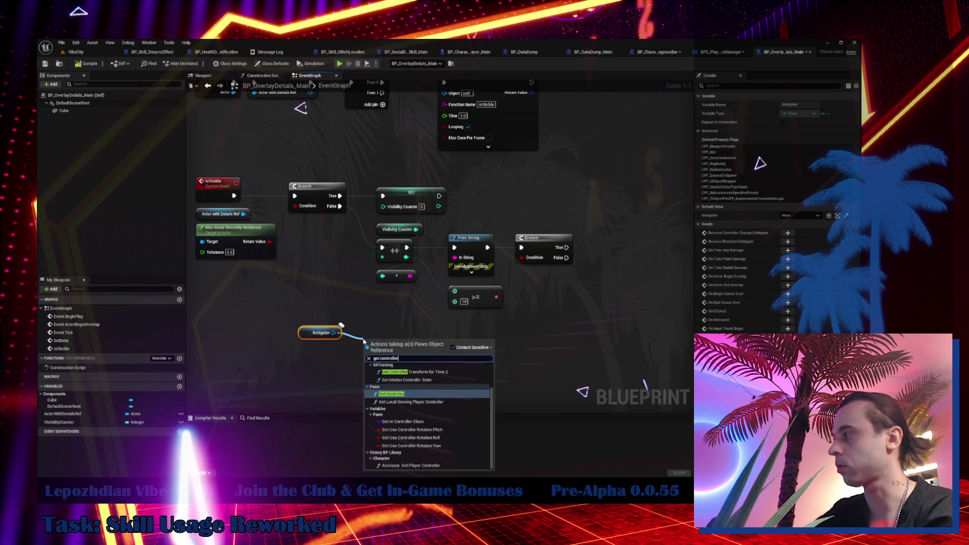
left_click(392, 394)
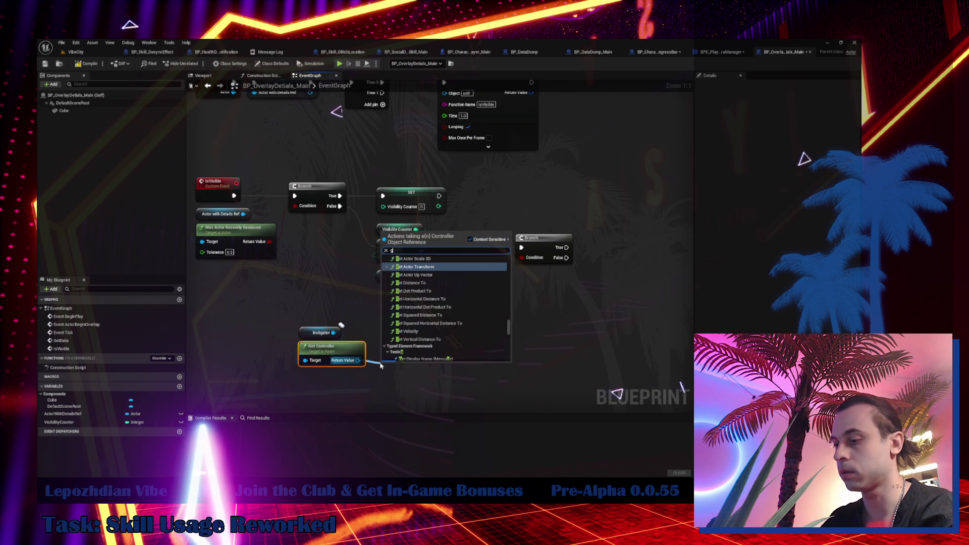
- Add Get Component by Class from the controller, with class BPC_PlayerCameraManager
left_click_drag(358, 360, 381, 364)
type("get component by")
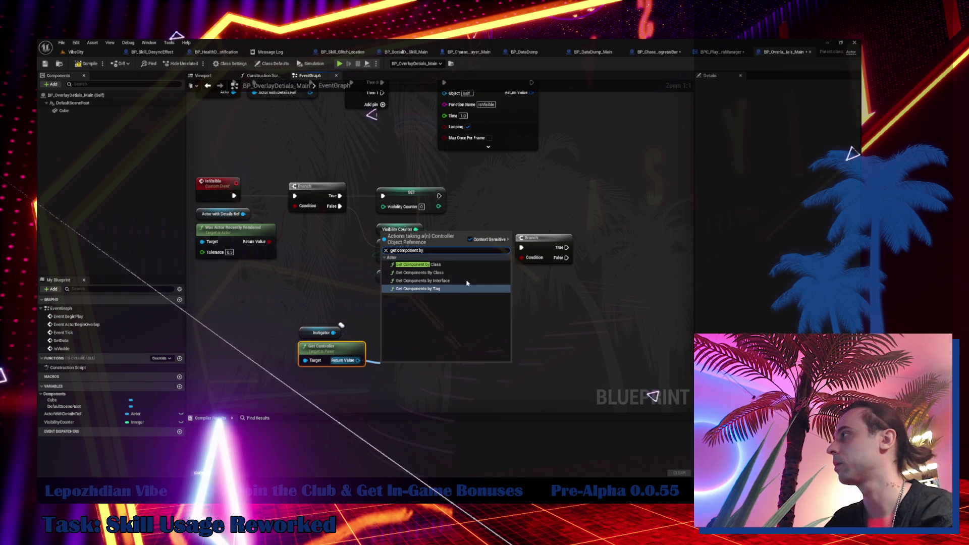
left_click(418, 278)
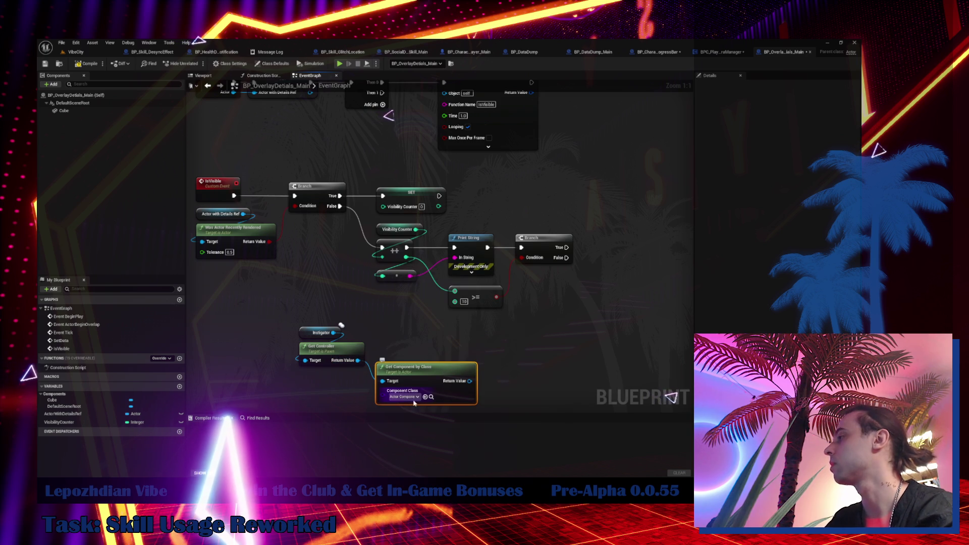
left_click(409, 398)
type("camera maanger")
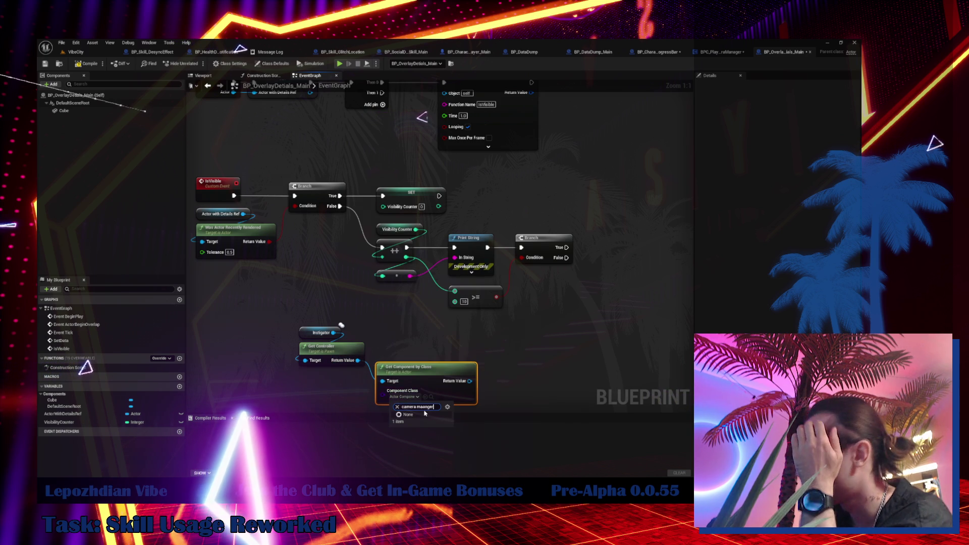
left_click(423, 407)
key("BackSpace")
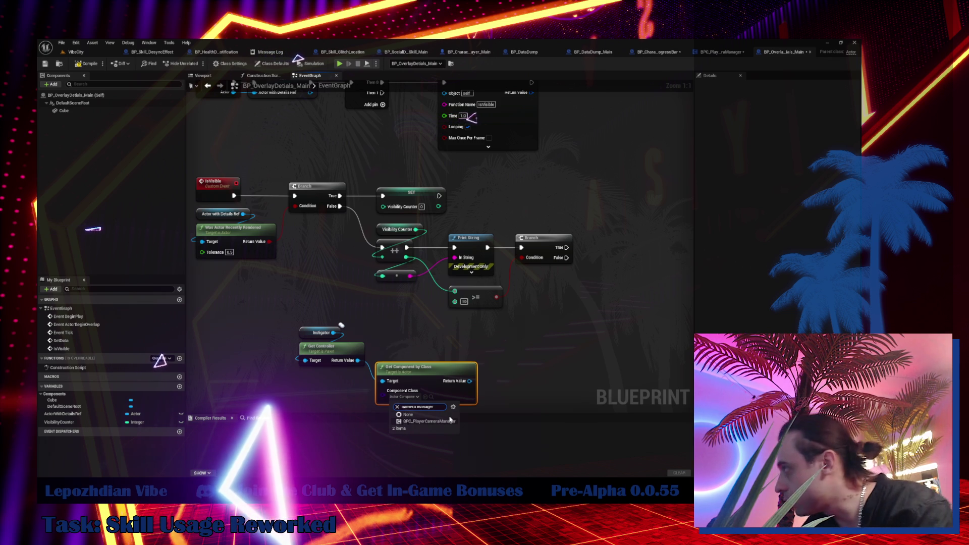
left_click(454, 422)
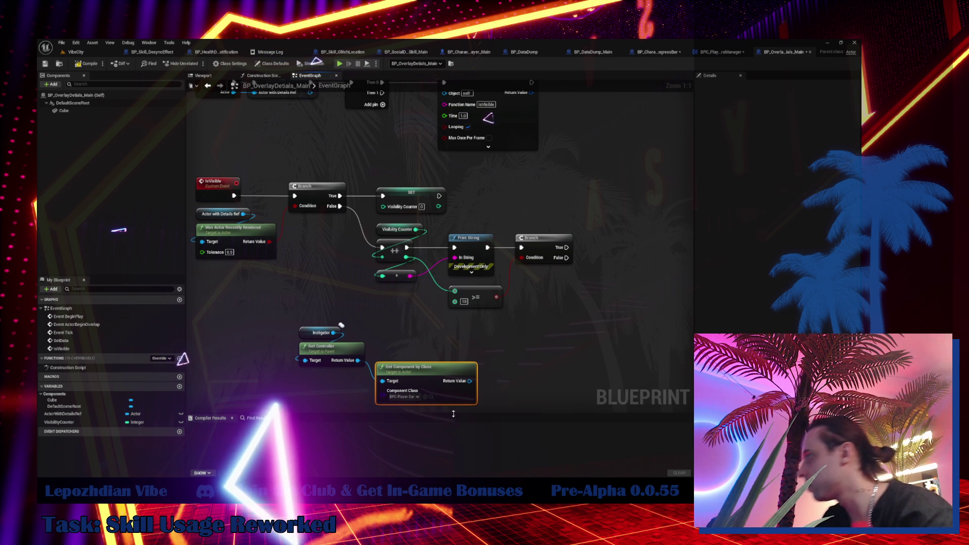
left_click_drag(437, 382, 360, 393)
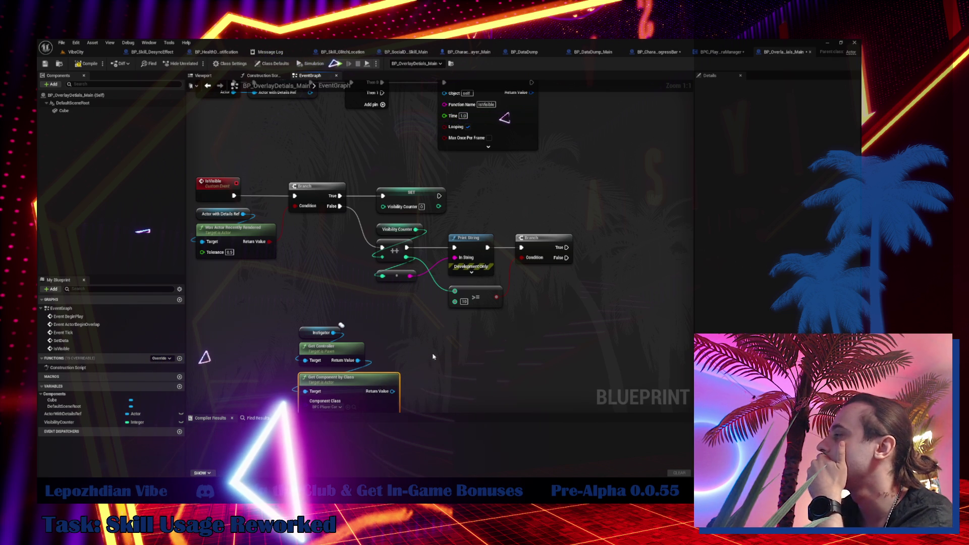
left_click_drag(433, 357, 398, 317)
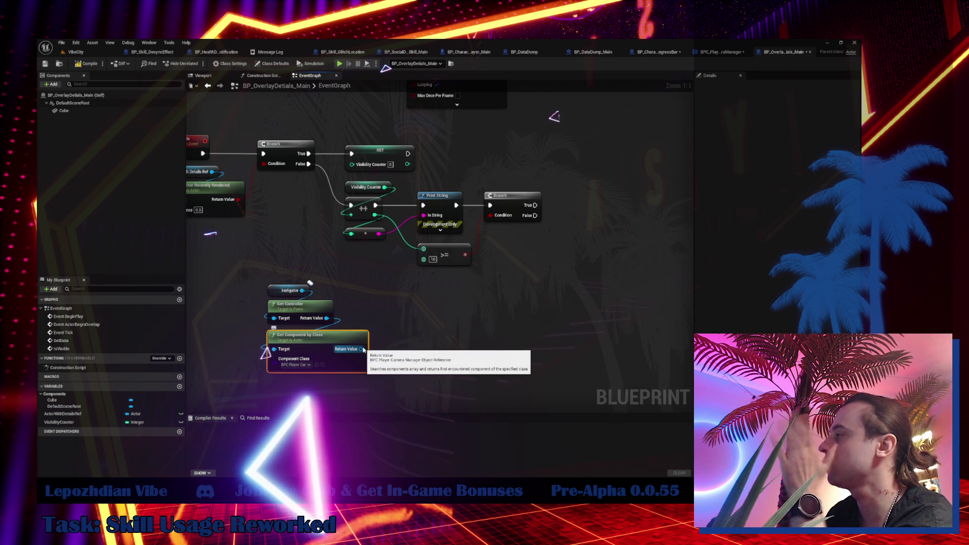
left_click(720, 53)
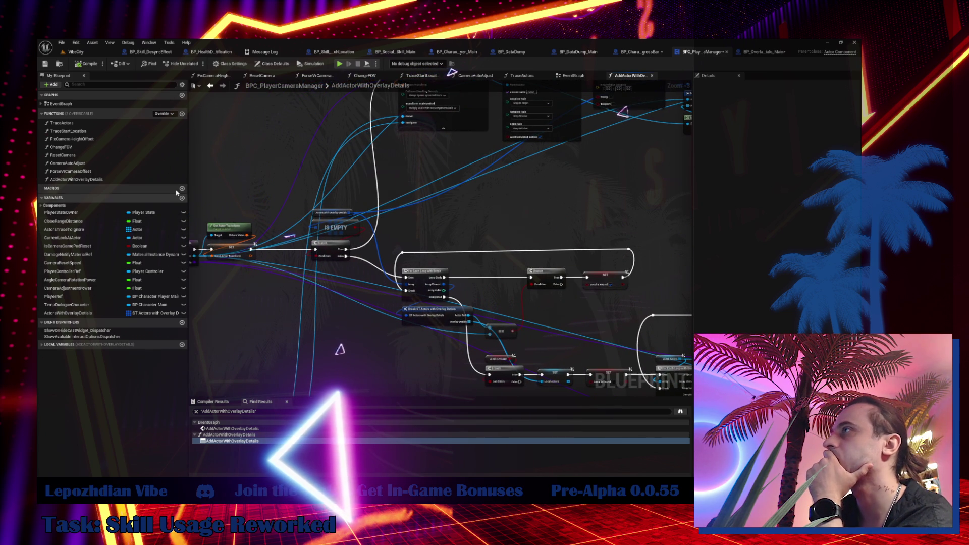
- Create a function named FindOverlayDetailsAndRemoveIt in BPC_PlayerCameraManager
left_click(182, 113)
type("FindOverlayDetailsAndRemove")
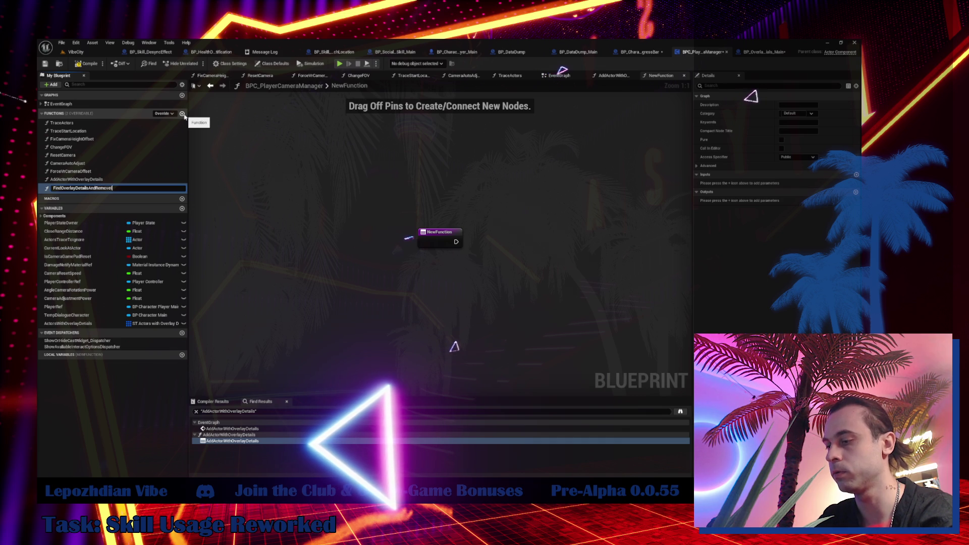
type("t")
key("Return")
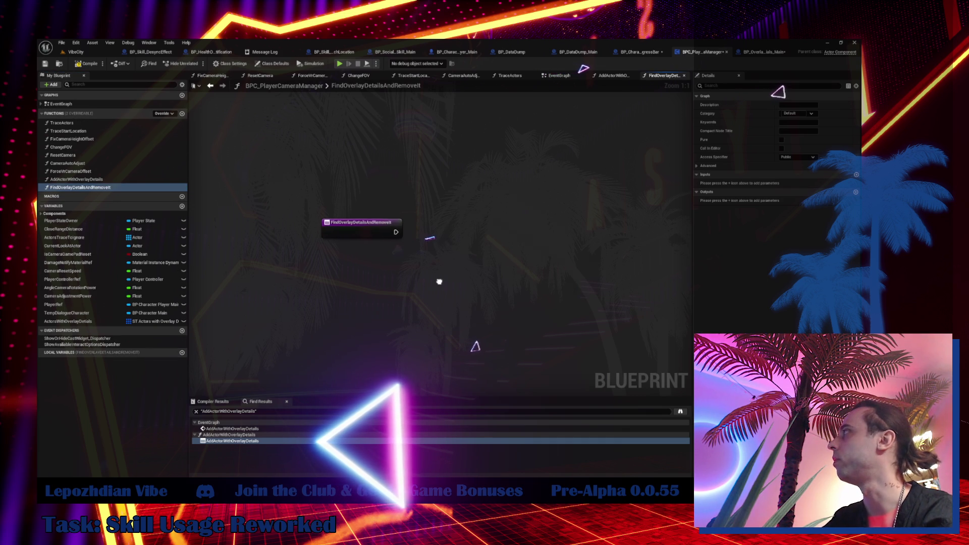
- Loop over ActorsWithOverlayDetails with a For Each Loop with Break run from the entry
mouse_move(68, 321)
left_mouse_down()
mouse_move(438, 255)
mouse_move(487, 270)
mouse_move(473, 263)
left_mouse_up()
left_click(436, 255)
type("for ea")
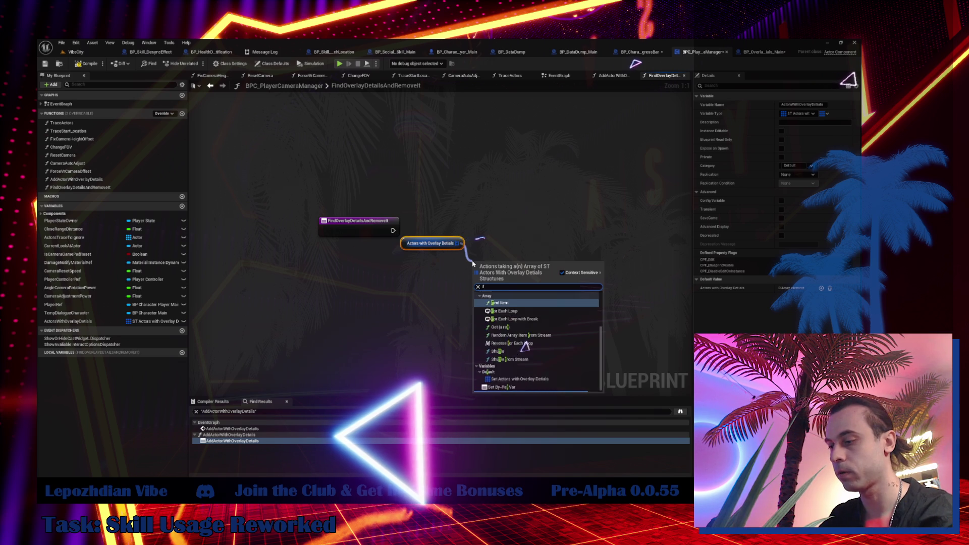
left_click(554, 353)
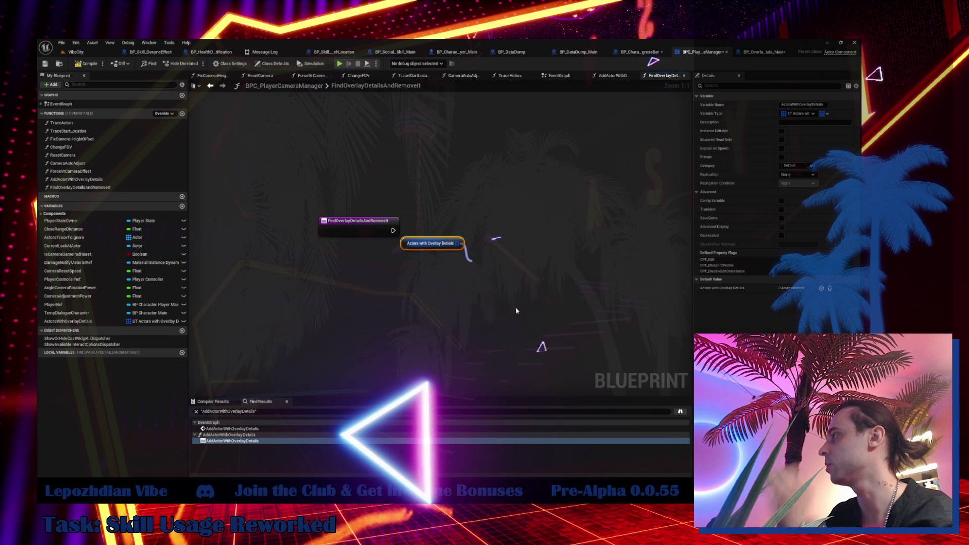
mouse_move(393, 231)
left_mouse_down()
mouse_move(479, 273)
mouse_move(434, 268)
mouse_move(461, 233)
mouse_move(555, 240)
left_mouse_up()
- Split each array element with a Break ST Actors with Overlay Details node
scroll(606, 328, "down", 5)
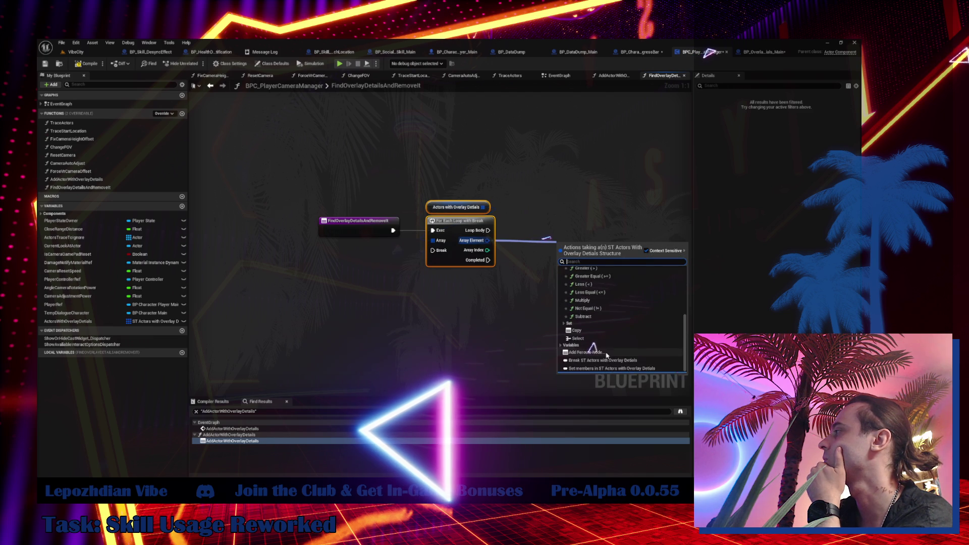
left_click(605, 362)
left_click_drag(439, 234, 308, 274)
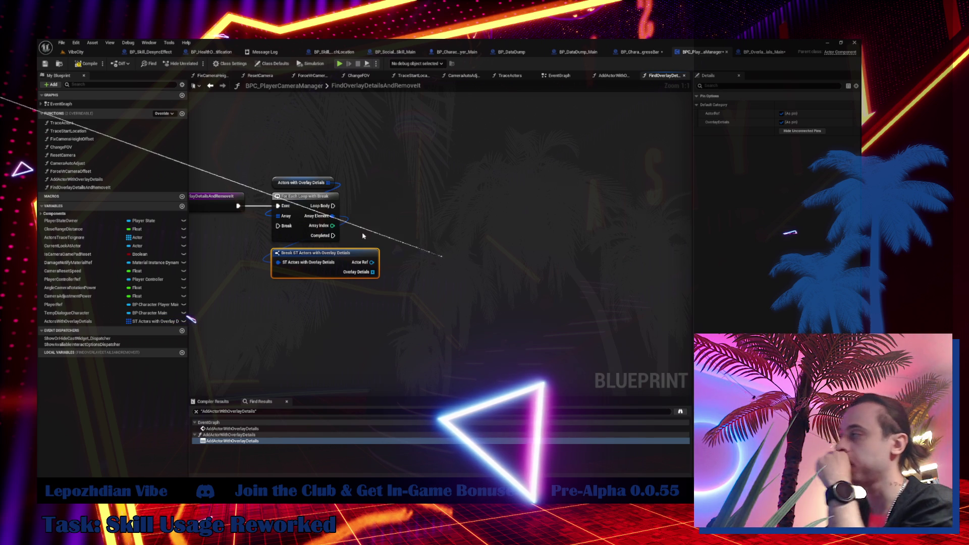
left_click(218, 201)
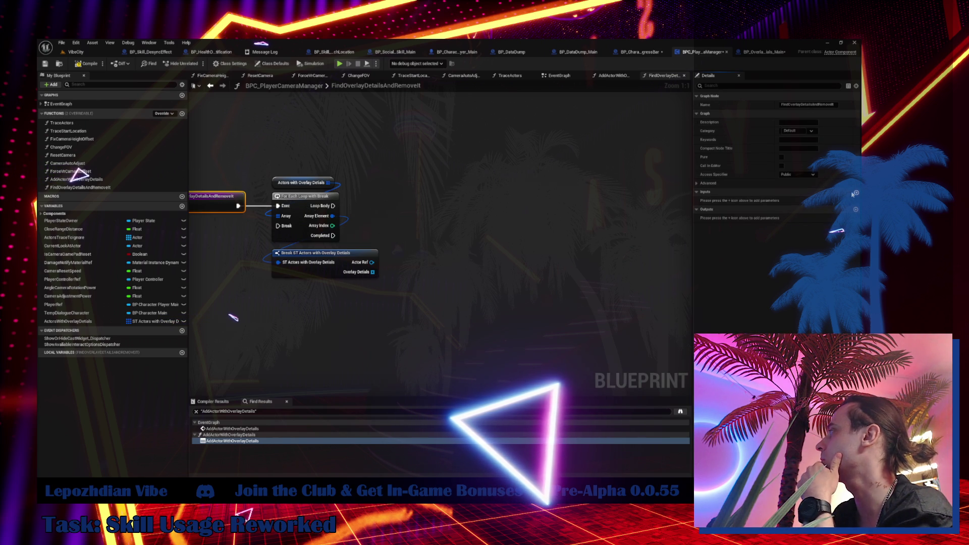
- Add an Actor input parameter named ActorWithDetails to the function
left_click(856, 192)
left_click(793, 200)
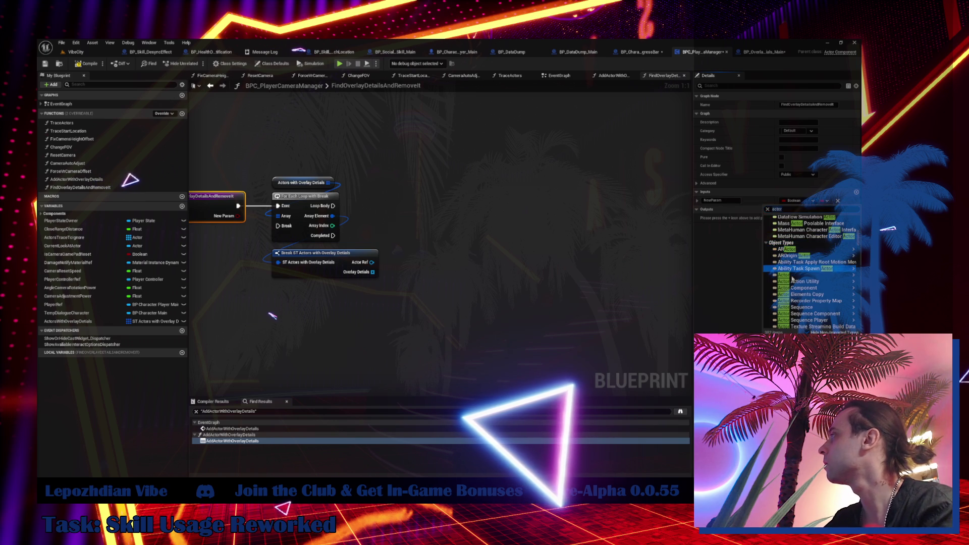
key("Escape")
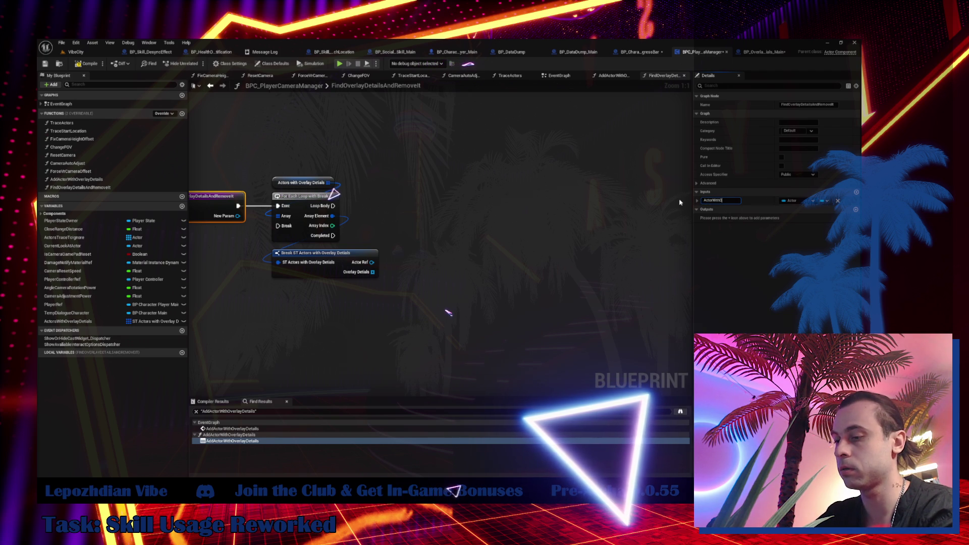
left_click(726, 201)
type("ActorWithDetails")
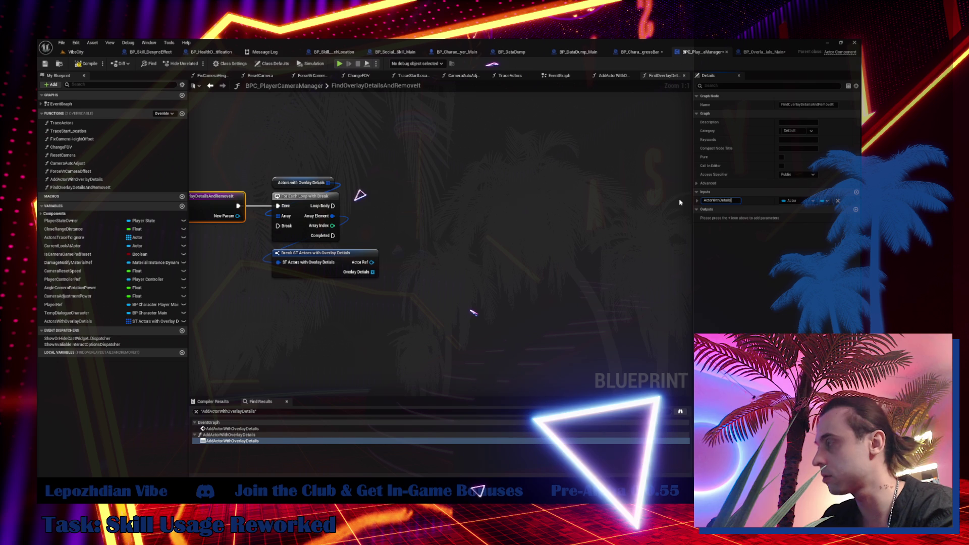
key("Return")
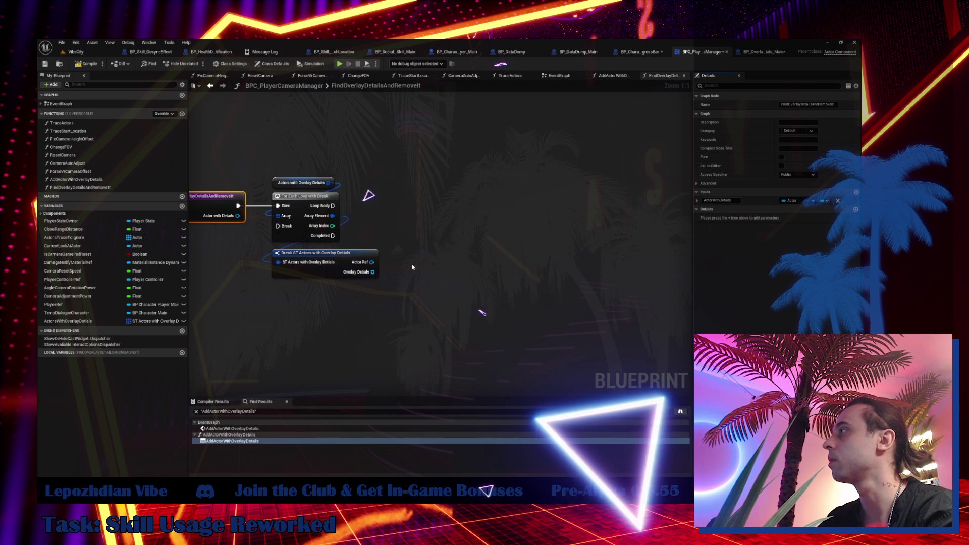
- Compare Actor Ref with Actor with Details using == and branch on it from the loop body
left_click_drag(373, 266, 420, 265)
type("==")
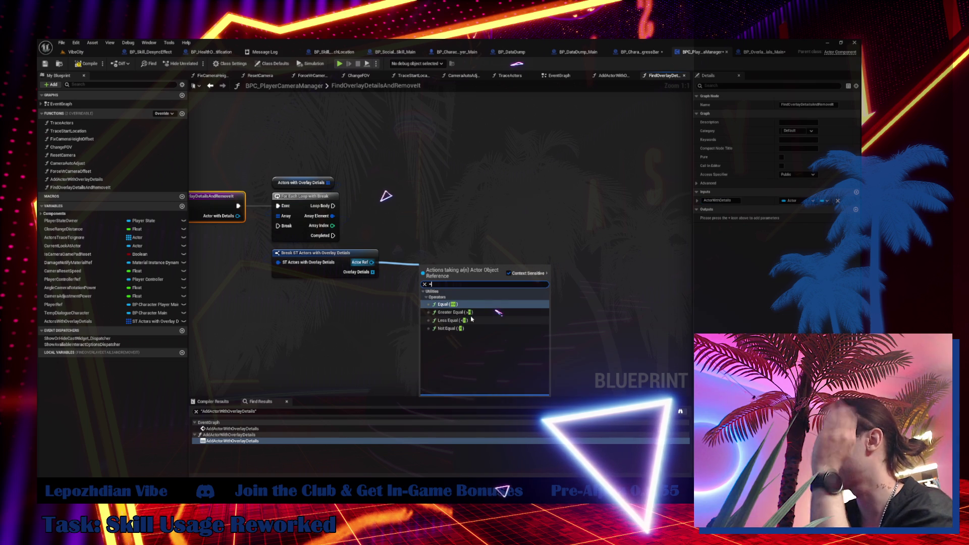
left_click(463, 309)
left_click_drag(237, 216, 277, 215)
left_click_drag(372, 272, 423, 280)
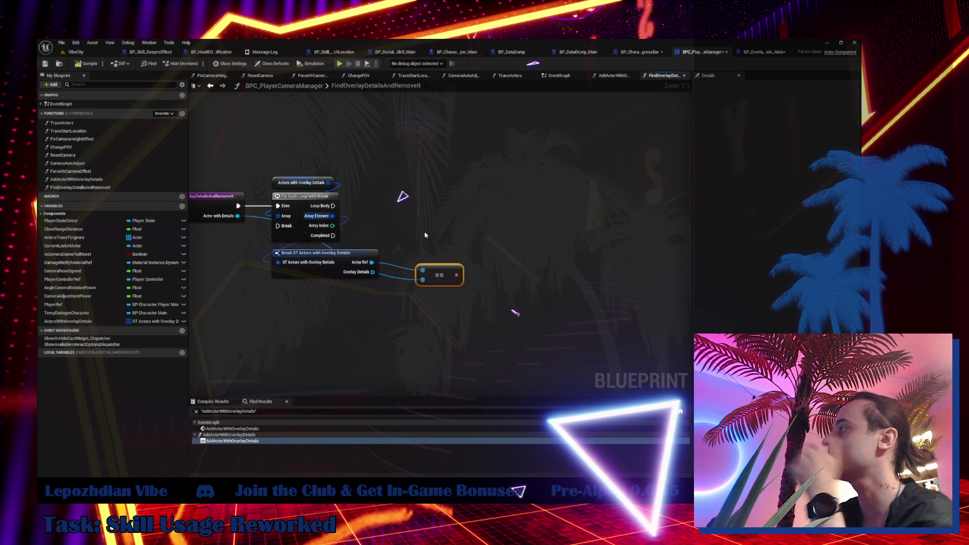
left_click(450, 228)
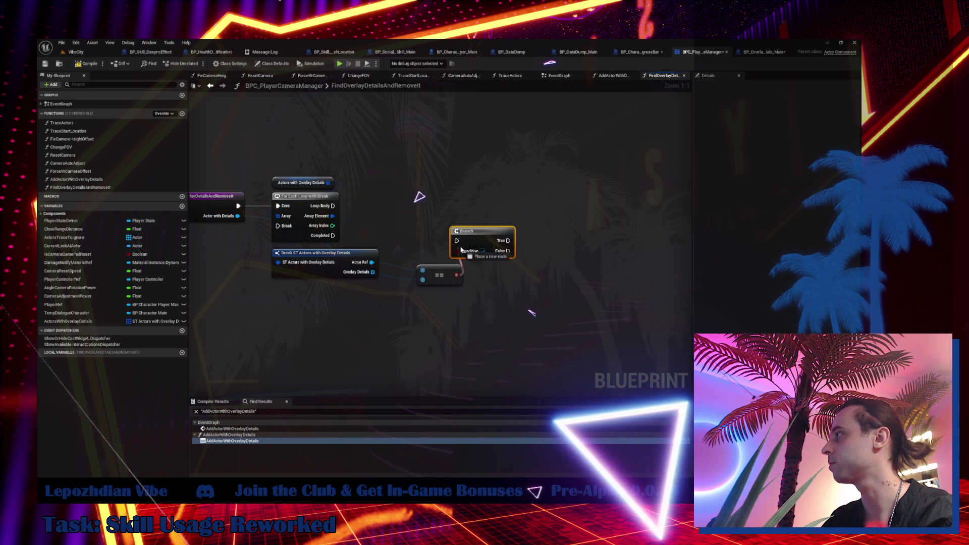
mouse_move(333, 205)
left_mouse_down()
mouse_move(457, 241)
mouse_move(468, 203)
mouse_move(447, 205)
left_mouse_up()
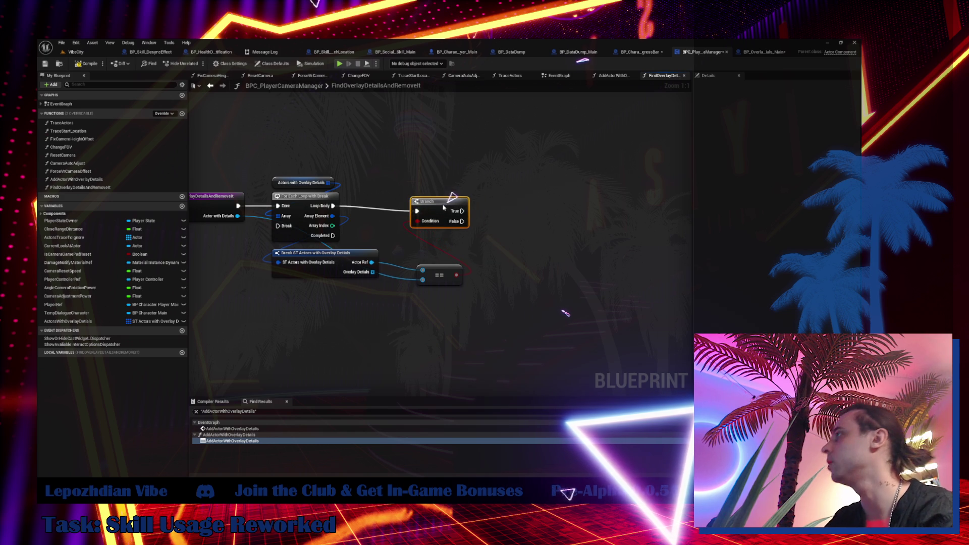
mouse_move(447, 273)
left_mouse_down()
mouse_move(439, 169)
mouse_move(438, 179)
left_mouse_up()
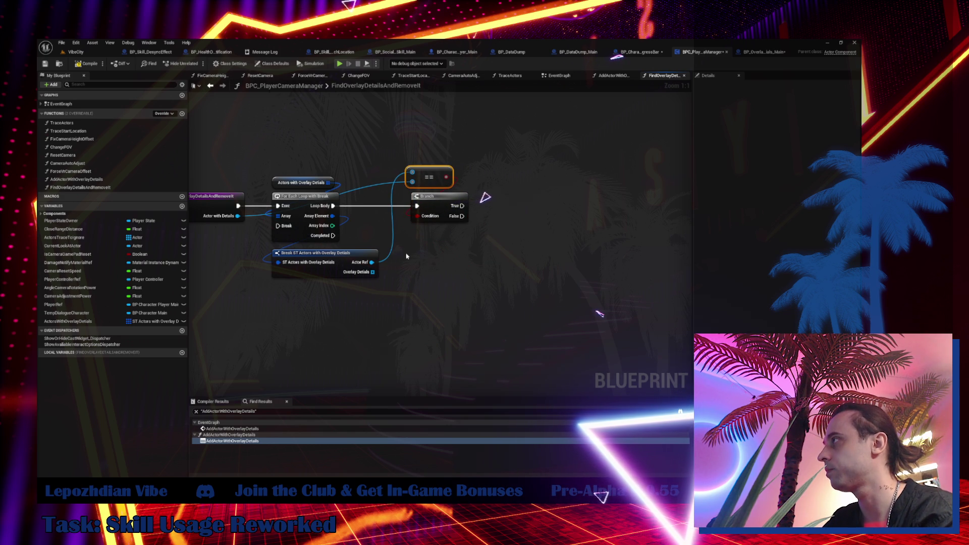
left_click_drag(425, 178, 425, 186)
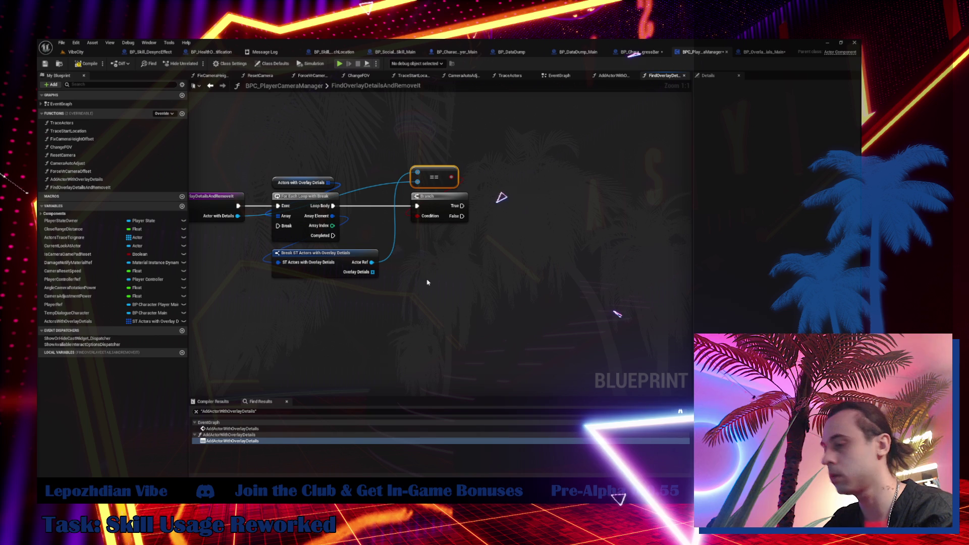
- On Branch True, loop over Overlay Details and call Destroy Actor for each element
key("ctrl+v")
left_click_drag(373, 273, 449, 287)
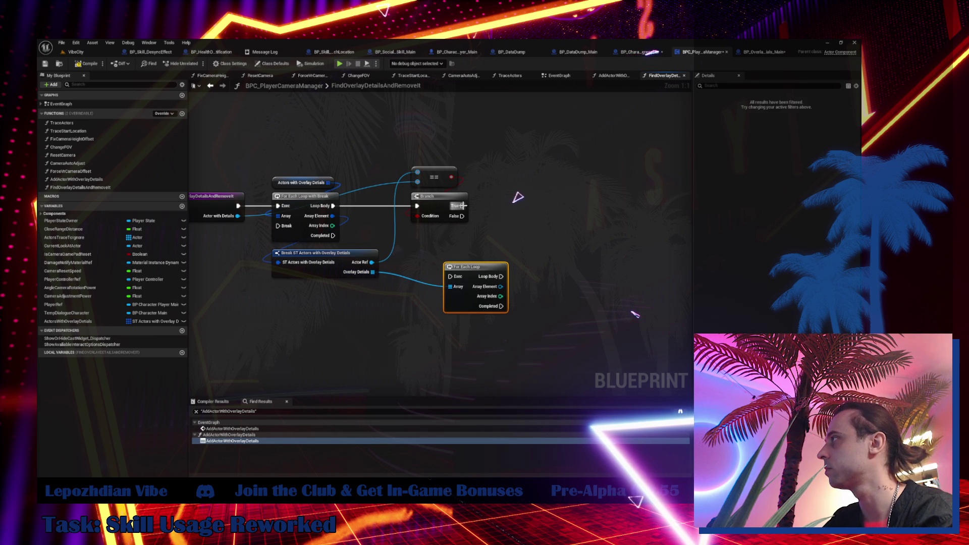
mouse_move(461, 205)
left_mouse_down()
mouse_move(449, 276)
mouse_move(520, 286)
left_mouse_up()
type("destro")
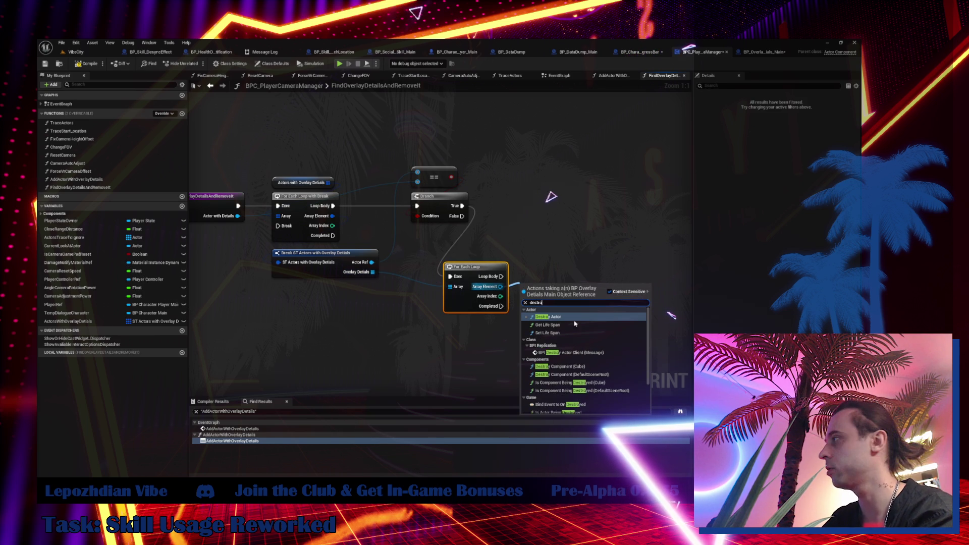
key("Return")
left_click_drag(543, 294, 543, 278)
left_click(480, 268, "shift")
left_click_drag(480, 268, 523, 200)
left_click(510, 315)
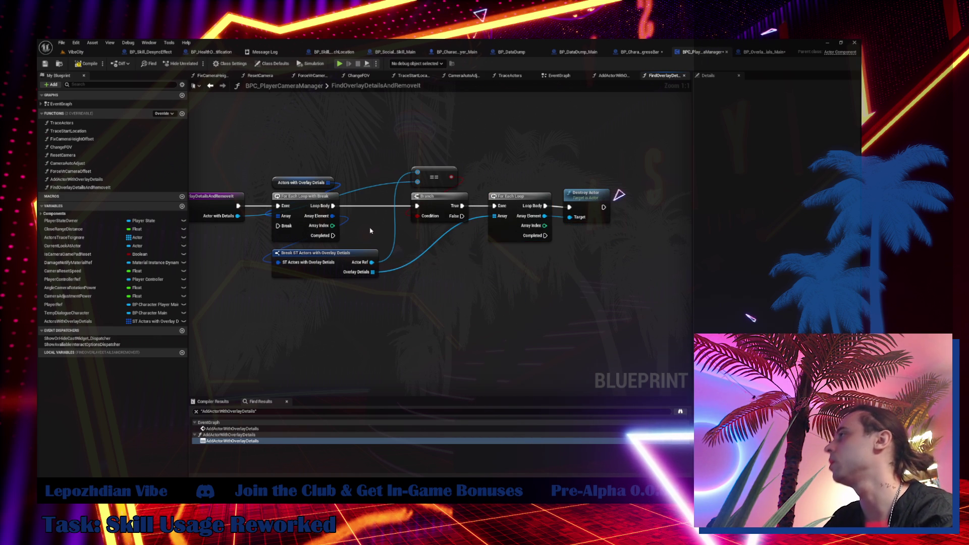
- After Destroy Actor, remove the loop's Array Index from Actors with Overlay Details
left_click_drag(329, 183, 472, 281)
type("remove in")
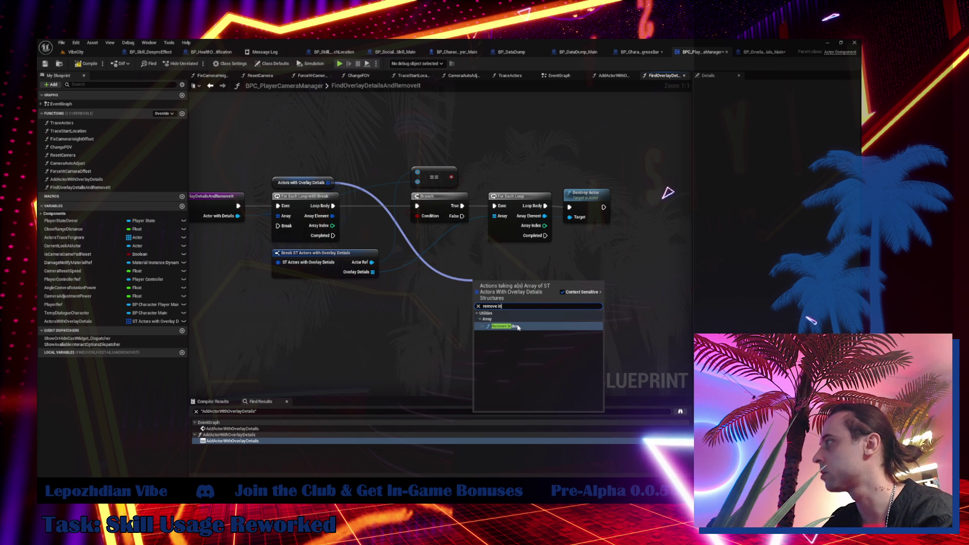
left_click(504, 326)
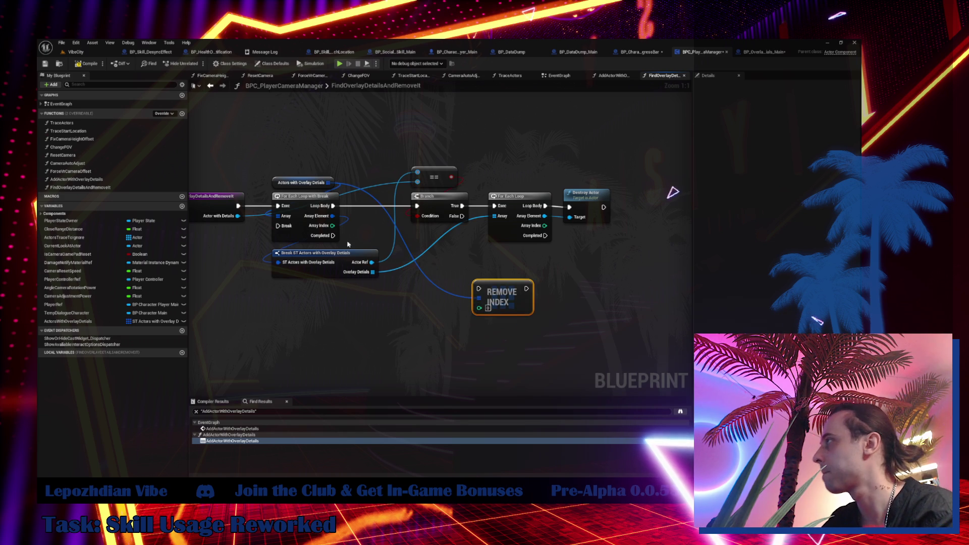
mouse_move(333, 226)
left_mouse_down()
mouse_move(500, 310)
mouse_move(479, 306)
left_mouse_up()
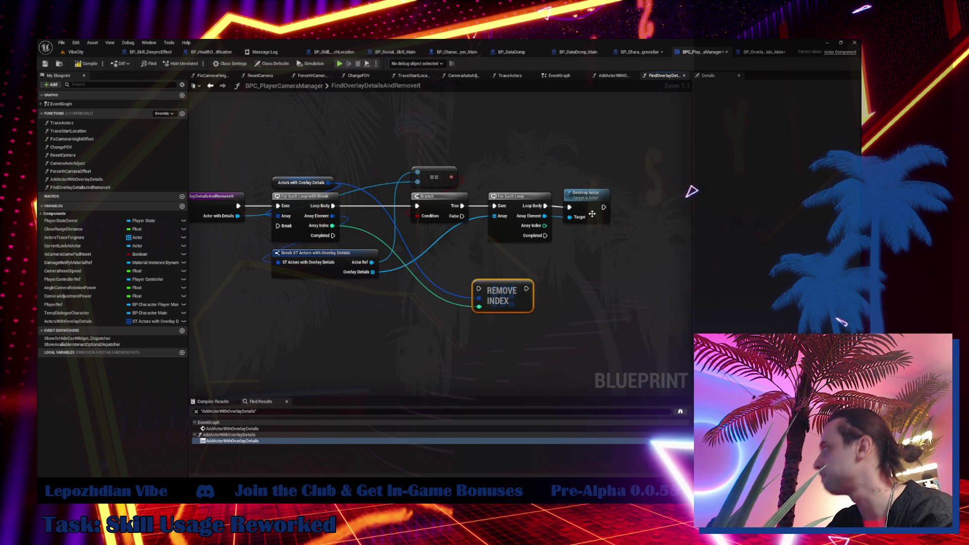
mouse_move(604, 207)
left_mouse_down()
mouse_move(495, 295)
mouse_move(479, 288)
mouse_move(655, 229)
mouse_move(666, 212)
left_mouse_up()
left_click_drag(652, 171, 560, 228)
left_click_drag(588, 195, 591, 193)
left_click(656, 214)
- Reroute the exec wire from Remove Index back to the loop, then compile and save
mouse_move(662, 234)
left_mouse_down()
mouse_move(603, 269)
mouse_move(240, 296)
mouse_move(218, 260)
left_mouse_up()
double_click(313, 252)
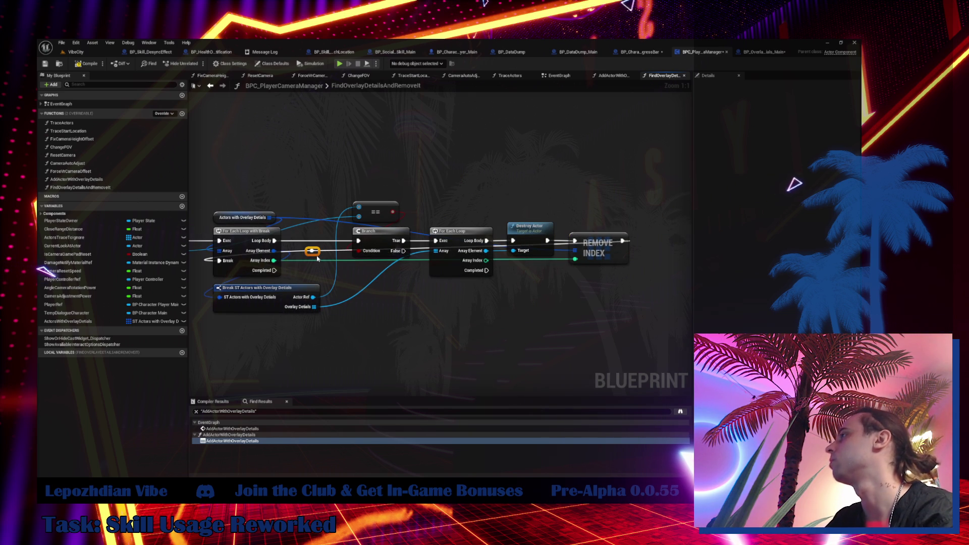
mouse_move(317, 257)
left_mouse_down()
mouse_move(216, 196)
mouse_move(216, 166)
mouse_move(218, 176)
mouse_move(640, 172)
left_mouse_up()
double_click(228, 172)
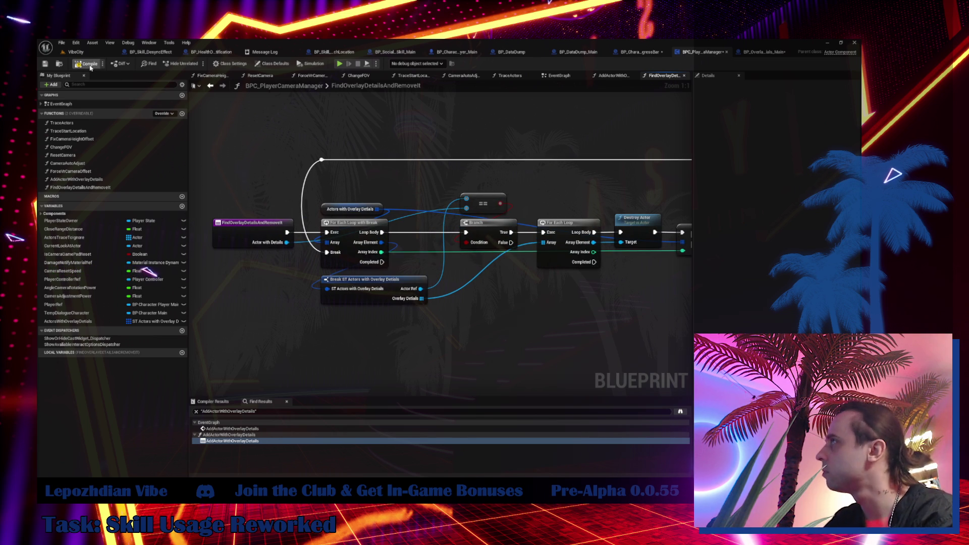
key("ctrl+s")
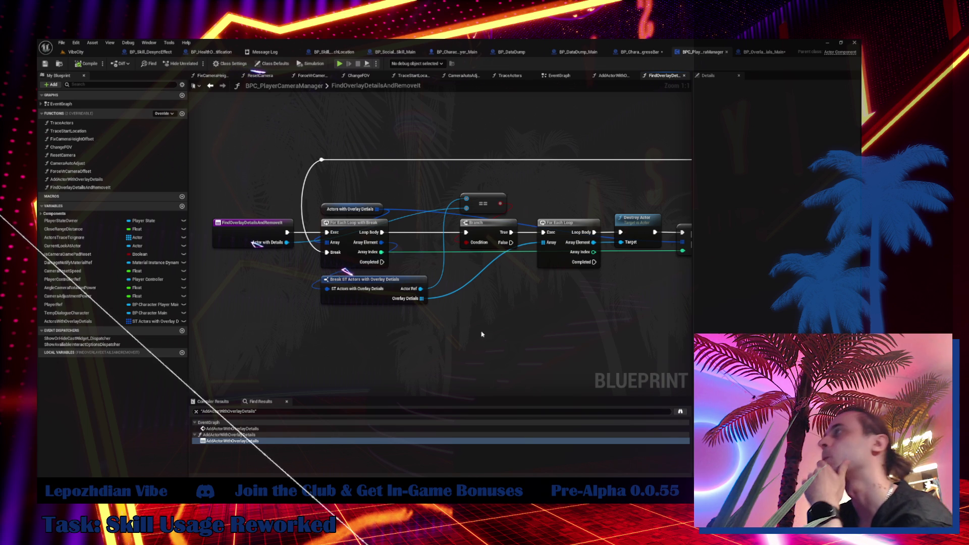
- In BP_OverlayDetails_Main, add Find Overlay Details and Remove It from Get Component by Class
left_click(762, 52)
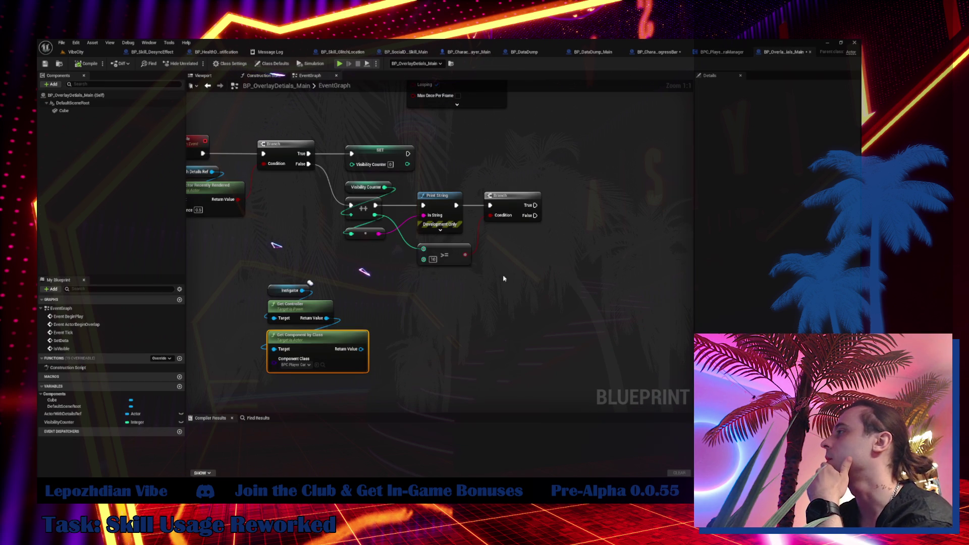
left_click_drag(361, 349, 402, 353)
type("rem")
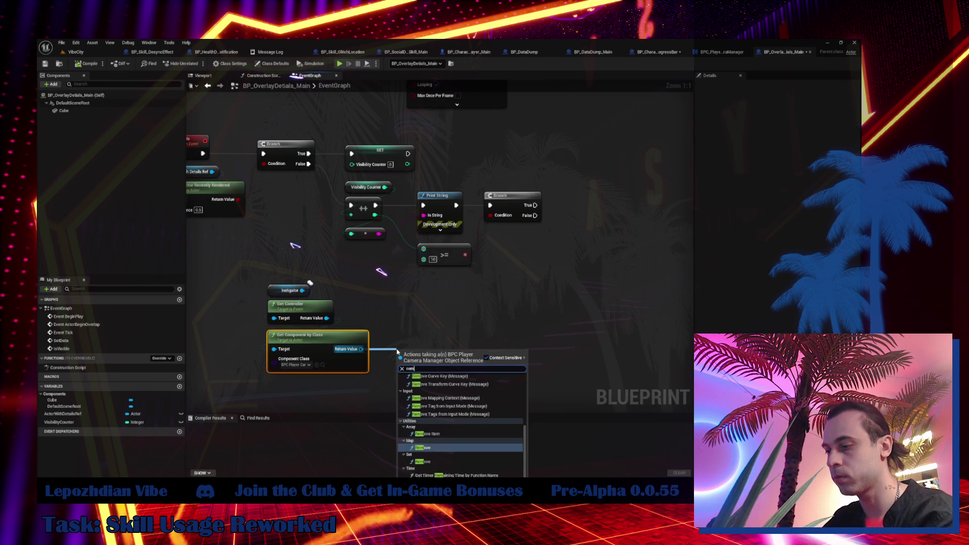
type("ove")
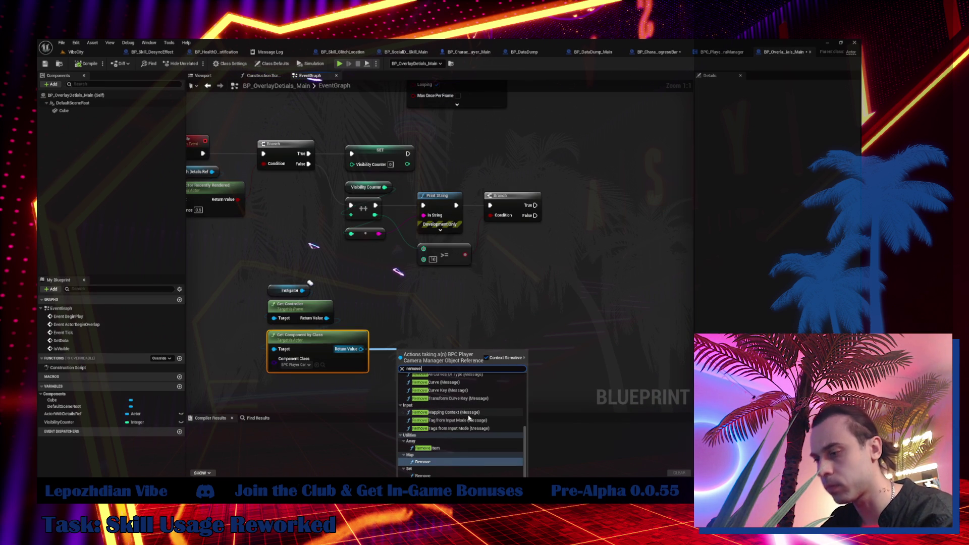
type(" deta")
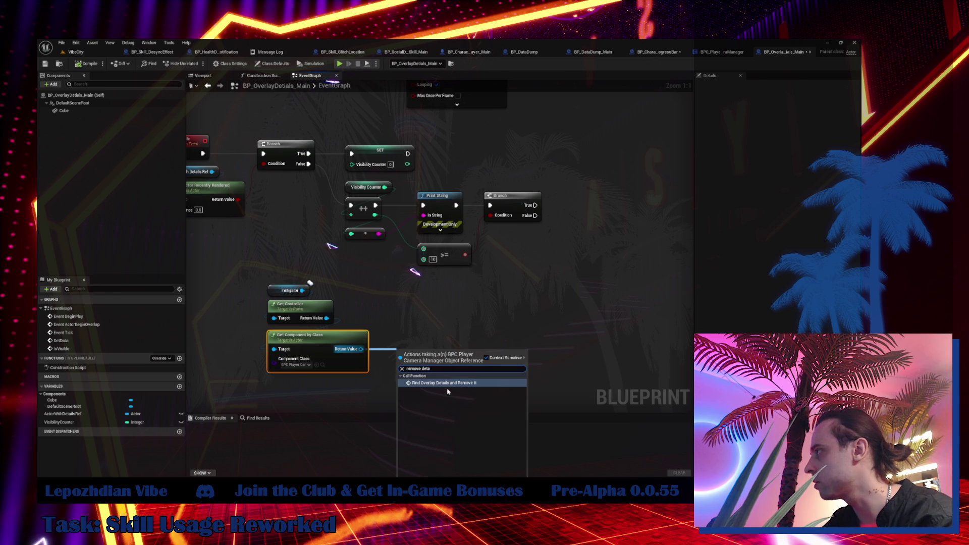
left_click(447, 384)
mouse_move(450, 371)
left_mouse_down()
mouse_move(325, 400)
mouse_move(260, 275)
left_mouse_up()
mouse_move(310, 384)
left_mouse_down()
mouse_move(596, 208)
mouse_move(606, 187)
left_mouse_up()
- Run the removal call on Branch True and pass Actor with Details Ref into it
left_click_drag(536, 205, 617, 204)
mouse_move(544, 317)
left_mouse_down()
mouse_move(540, 324)
mouse_move(556, 331)
left_mouse_up()
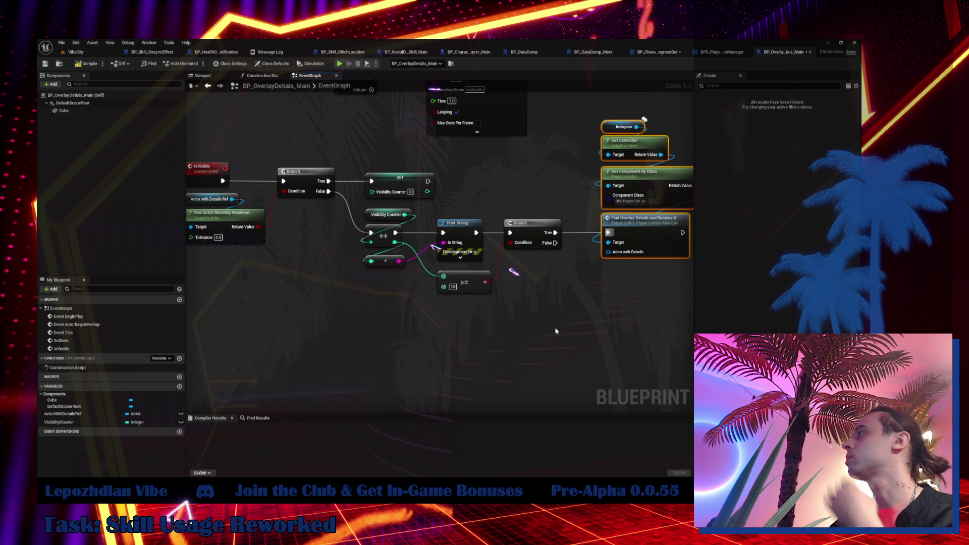
mouse_move(525, 273)
left_mouse_down()
mouse_move(525, 298)
mouse_move(555, 343)
mouse_move(533, 332)
left_mouse_up()
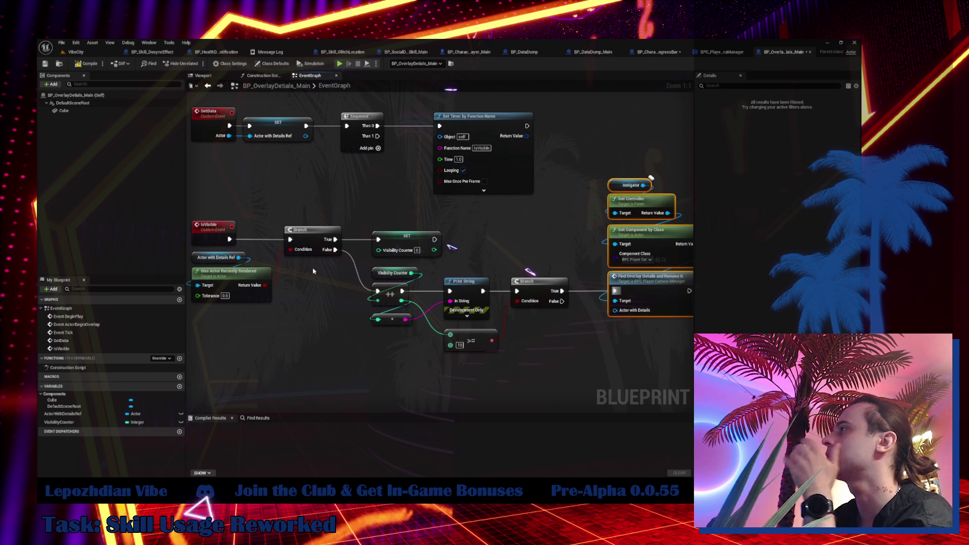
mouse_move(239, 258)
left_mouse_down()
mouse_move(574, 202)
mouse_move(556, 288)
mouse_move(625, 316)
left_mouse_up()
mouse_move(488, 235)
left_mouse_down()
mouse_move(498, 313)
mouse_move(539, 239)
left_mouse_up()
- Select the whole IsVisible node group and move it further down the graph
mouse_move(239, 213)
left_mouse_down()
mouse_move(398, 279)
mouse_move(477, 333)
mouse_move(477, 343)
left_mouse_up()
mouse_move(527, 260)
left_mouse_down()
mouse_move(447, 220)
mouse_move(543, 318)
left_mouse_up()
left_click_drag(573, 134, 632, 299)
left_click_drag(363, 333, 458, 335)
left_click_drag(281, 202, 281, 295)
mouse_move(315, 223)
left_mouse_down()
mouse_move(288, 271)
mouse_move(258, 273)
left_mouse_up()
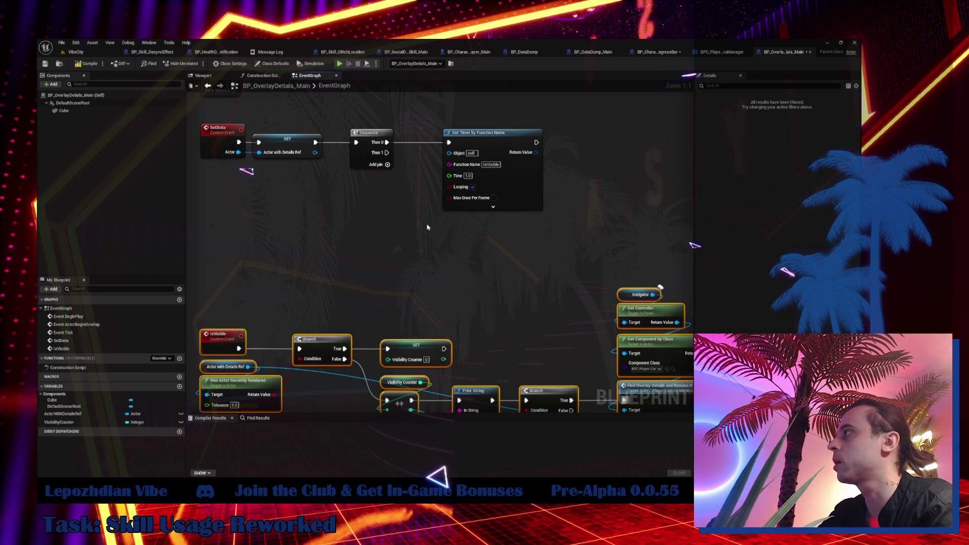
- Check the Set Timer by Function Name node, then compile and save BP_OverlayDetails_Main
left_click(503, 189)
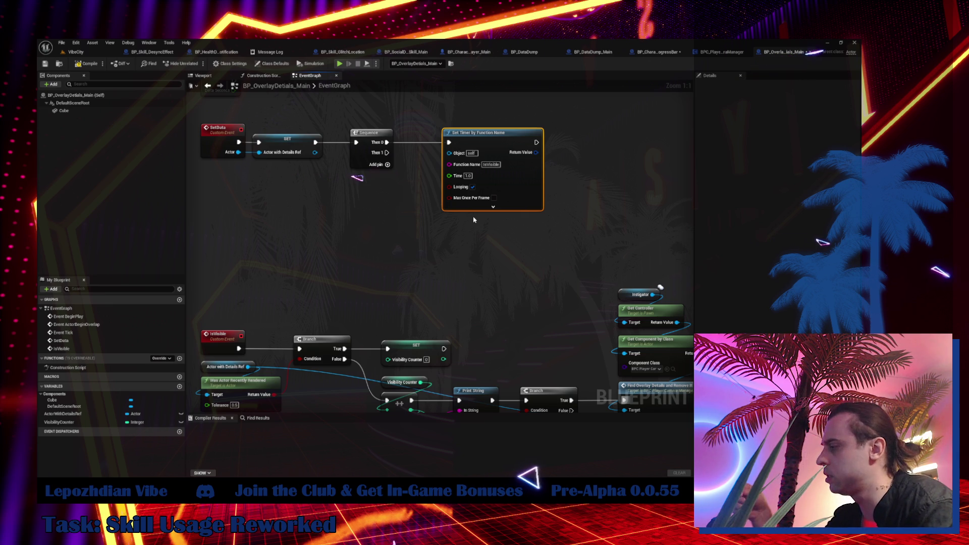
left_click(87, 63)
left_click(44, 64)
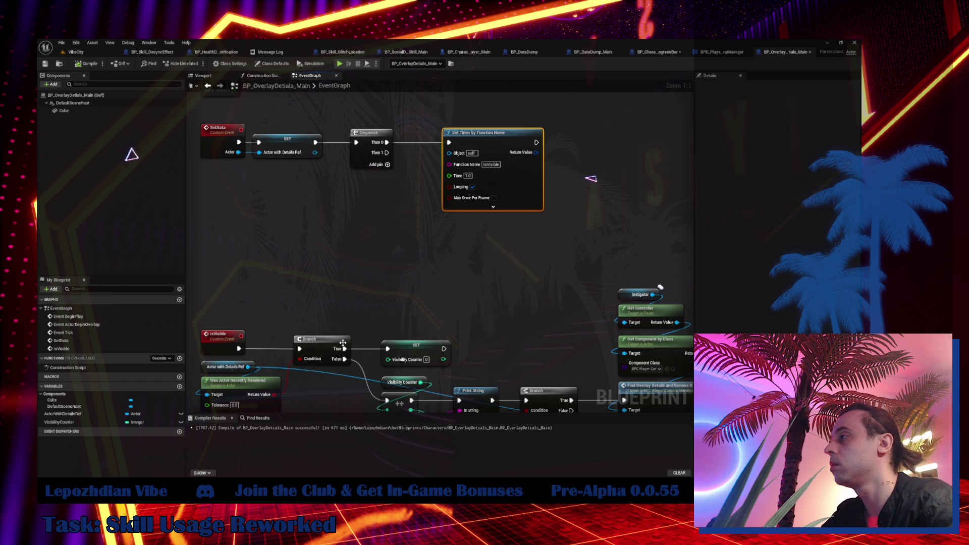
left_click_drag(248, 367, 270, 316)
- Convert the Actor with Details Ref getter to a validated get between IsVisible and Branch
type("i")
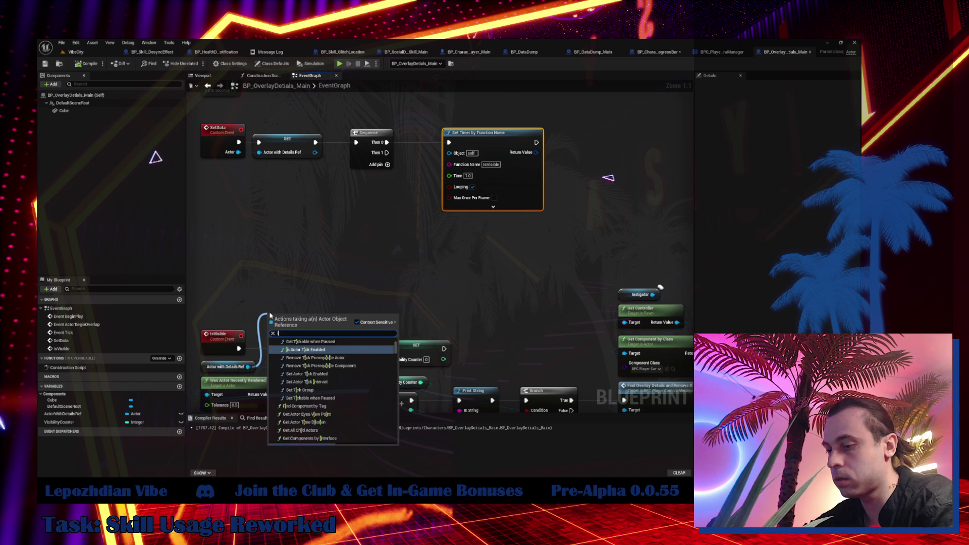
type("s va")
left_click(255, 367)
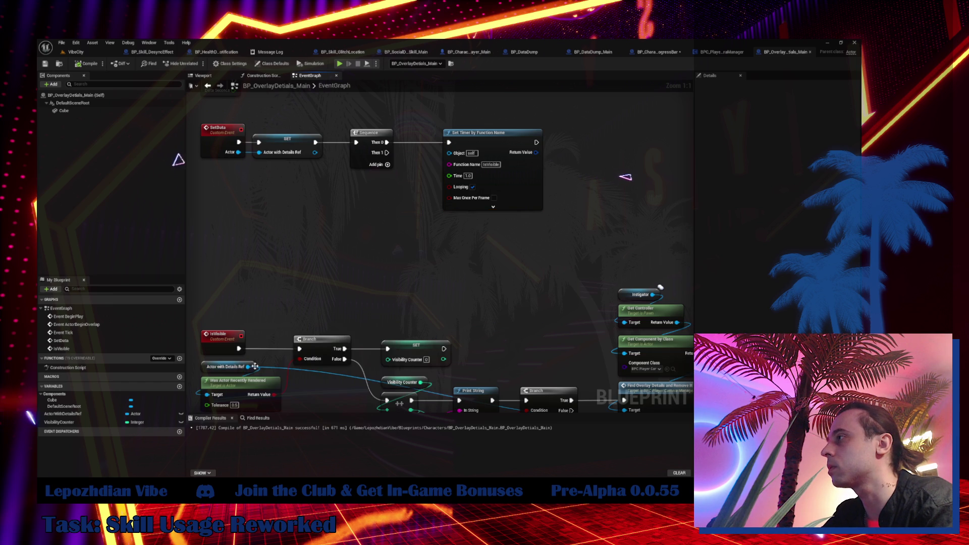
right_click(250, 371)
left_click(277, 417)
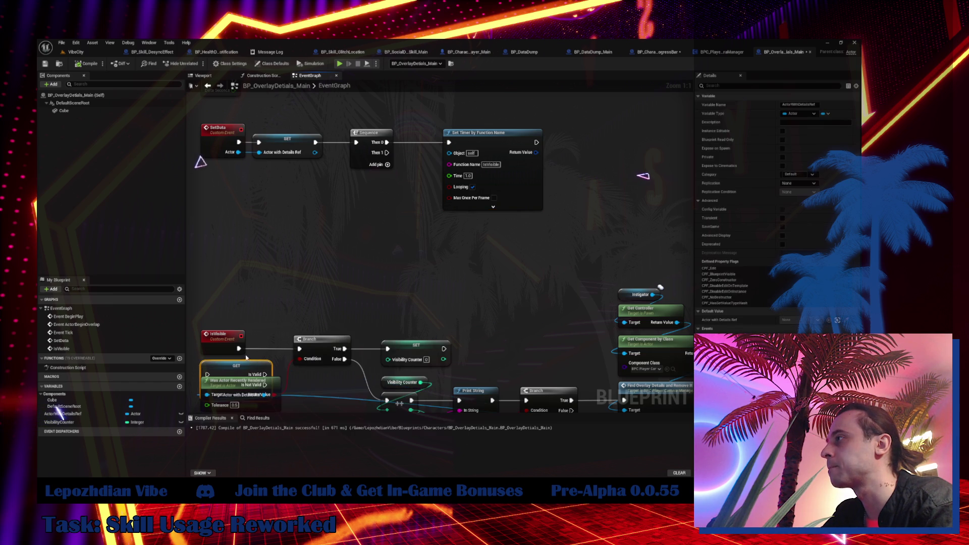
mouse_move(238, 374)
left_mouse_down()
mouse_move(279, 349)
mouse_move(299, 349)
left_mouse_up()
left_click_drag(435, 345, 343, 245)
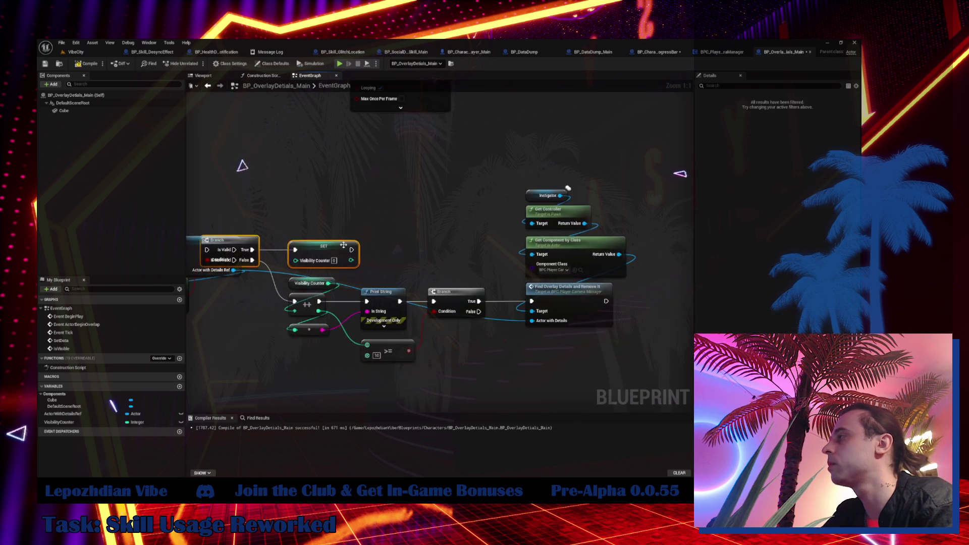
- Move Was Actor Recently Rendered down and right to make room
key("ctrl+a")
mouse_move(275, 240)
left_mouse_down()
mouse_move(289, 225)
mouse_move(369, 233)
left_mouse_up()
left_click_drag(292, 289, 388, 297)
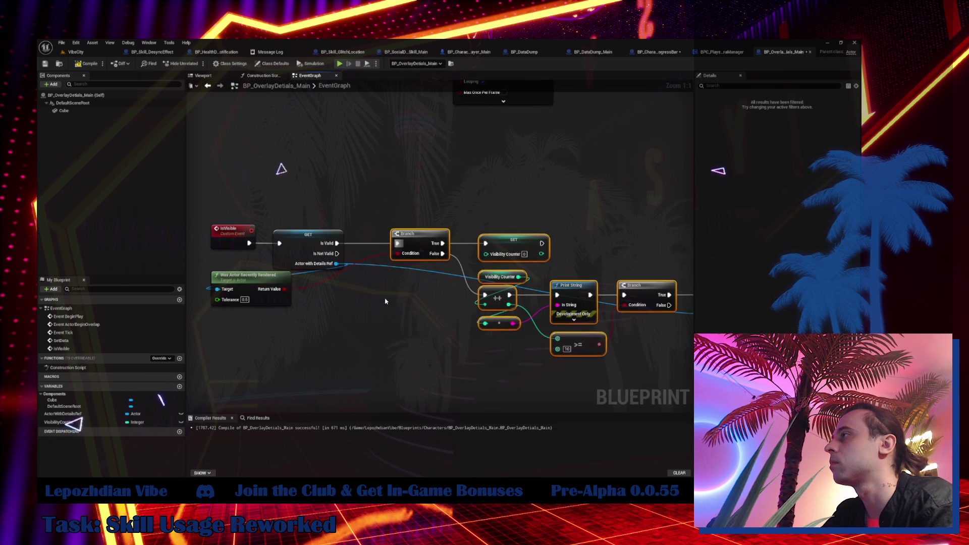
left_click(389, 297)
mouse_move(262, 278)
left_mouse_down()
mouse_move(318, 287)
mouse_move(649, 277)
mouse_move(532, 294)
mouse_move(520, 347)
mouse_move(600, 323)
left_mouse_up()
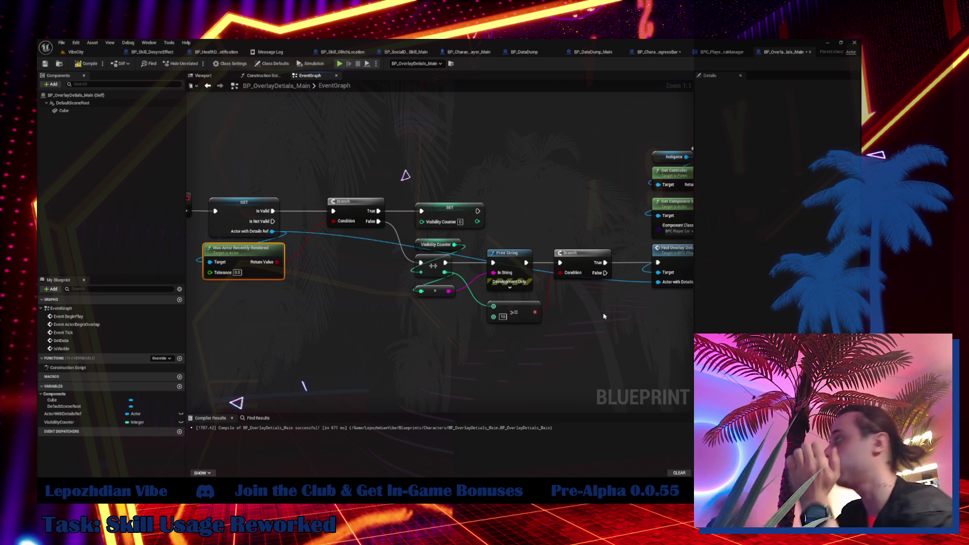
- Call Destroy Actor when the reference Is Not Valid, then recompile BP_OverlayDetails_Main
right_click(346, 324)
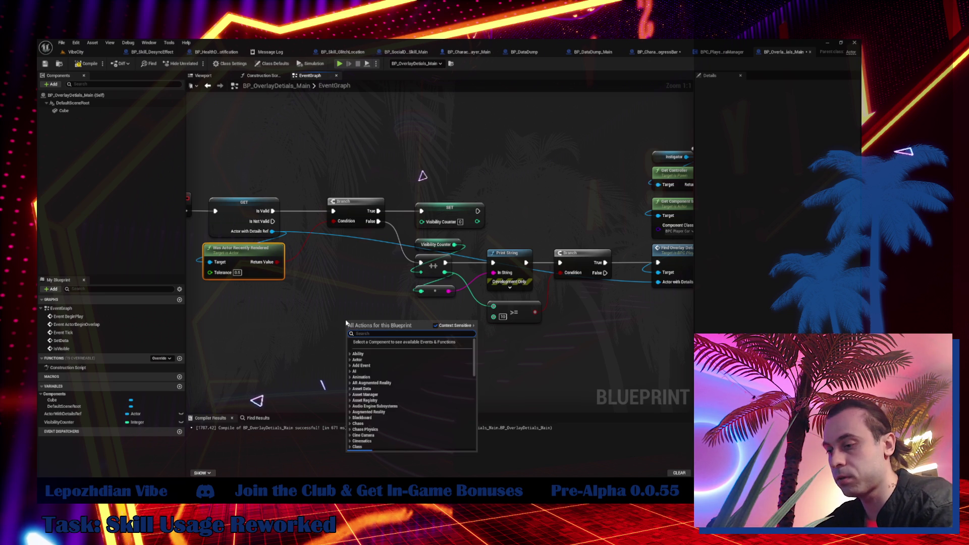
type("destroy")
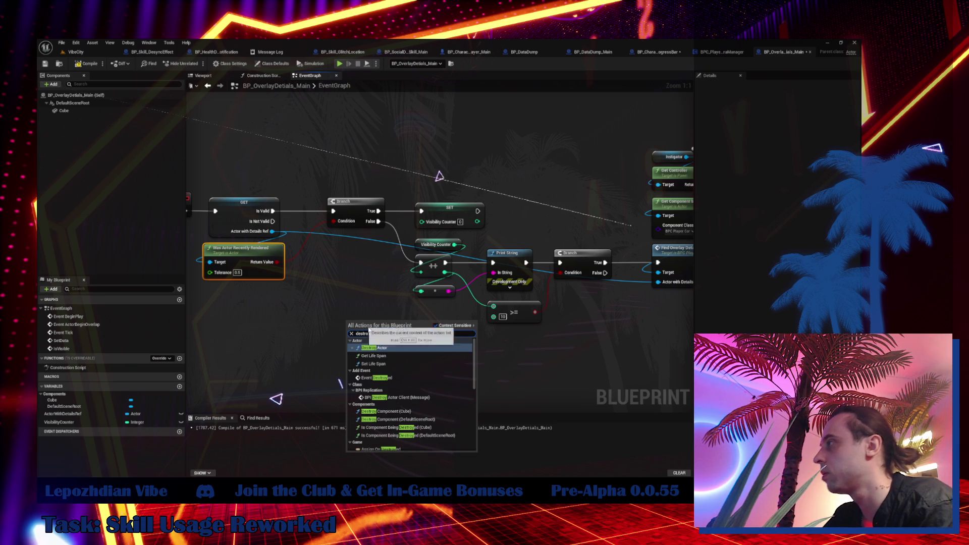
key("Return")
mouse_move(273, 222)
left_mouse_down()
mouse_move(303, 281)
mouse_move(349, 335)
mouse_move(361, 284)
mouse_move(352, 281)
left_mouse_up()
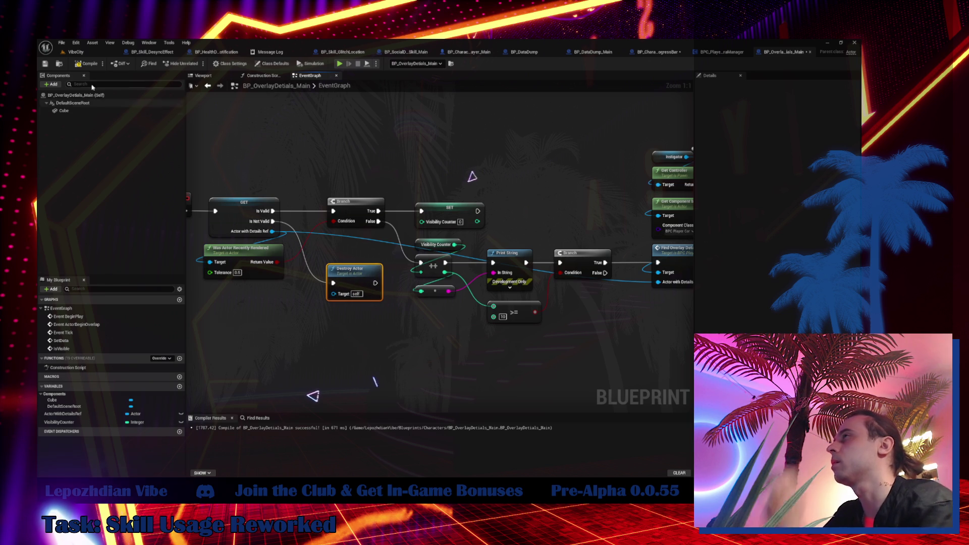
left_click(86, 64)
left_click_drag(674, 323, 579, 336)
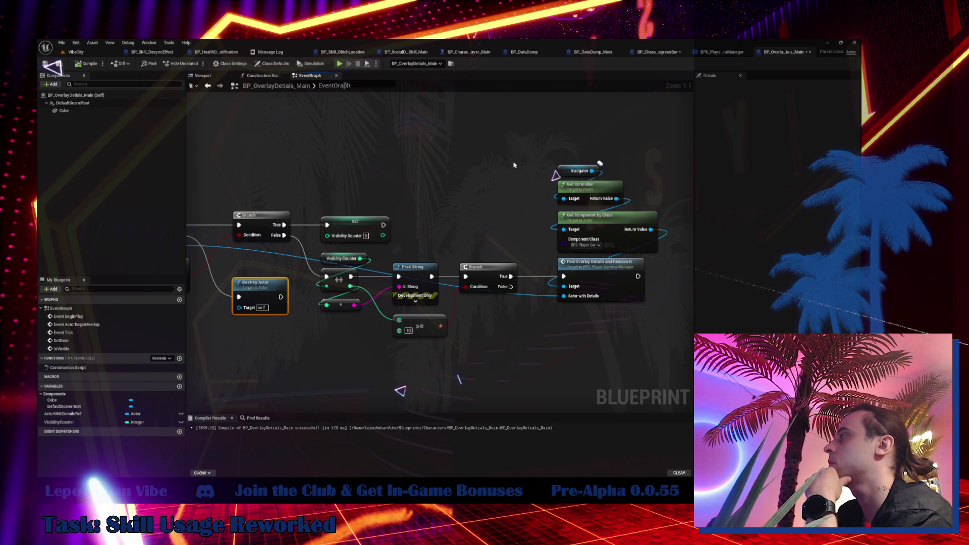
- Open AddActorWithOverlayDetails and add a Sequence node after the Branch
double_click(604, 273)
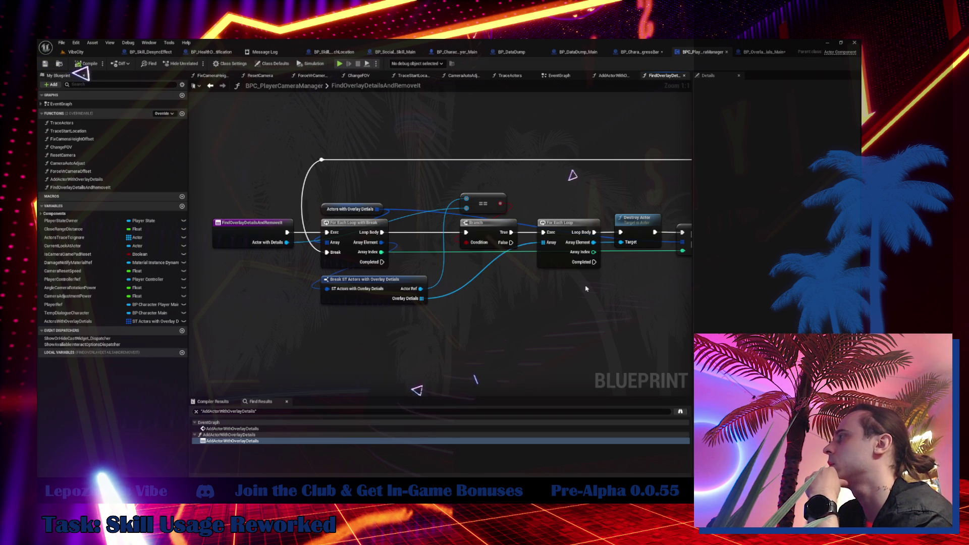
double_click(76, 179)
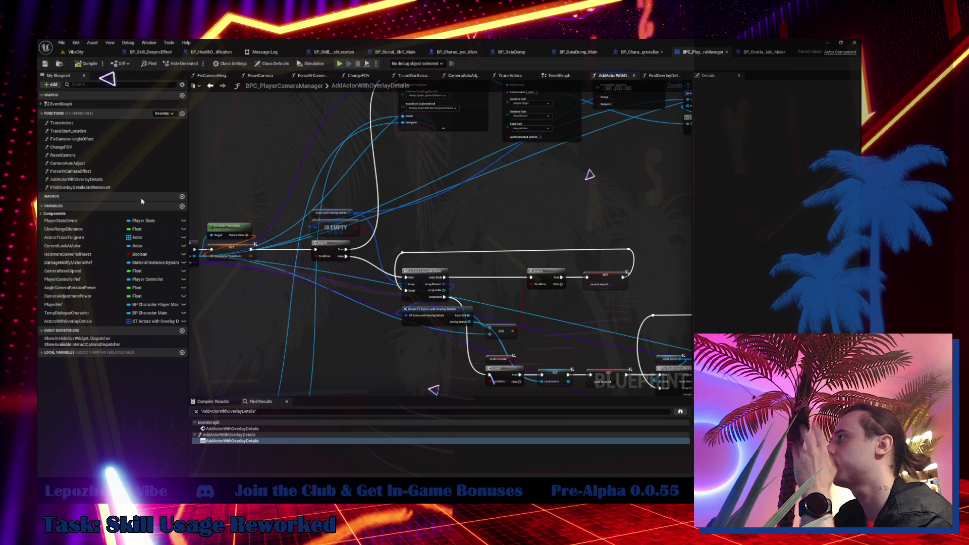
scroll(398, 301, "up", 3)
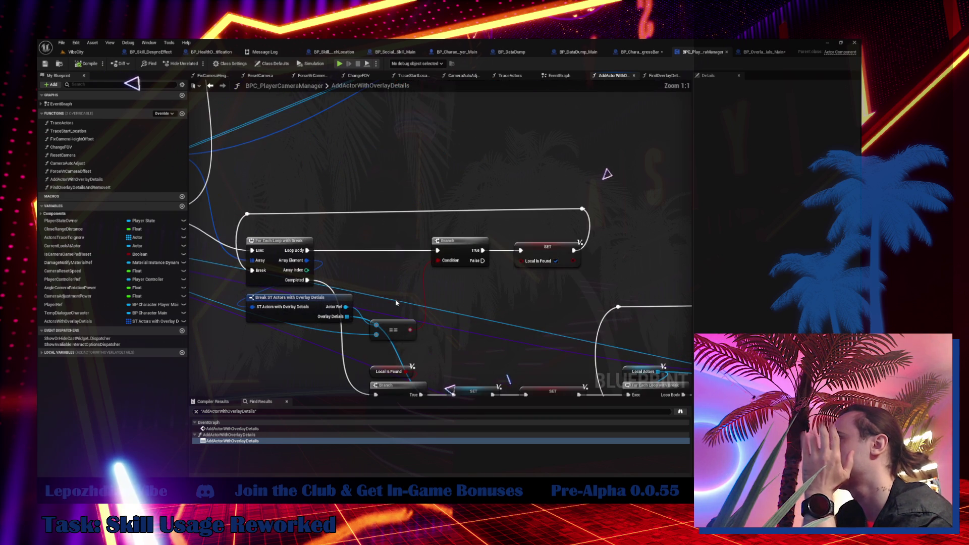
mouse_move(393, 326)
left_mouse_down()
mouse_move(407, 294)
mouse_move(413, 320)
left_mouse_up()
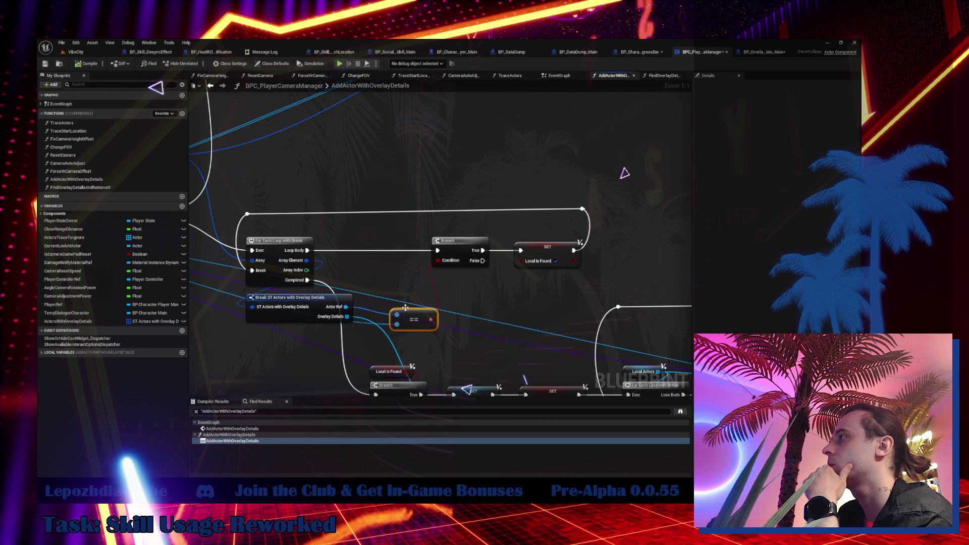
scroll(407, 313, "down", 4)
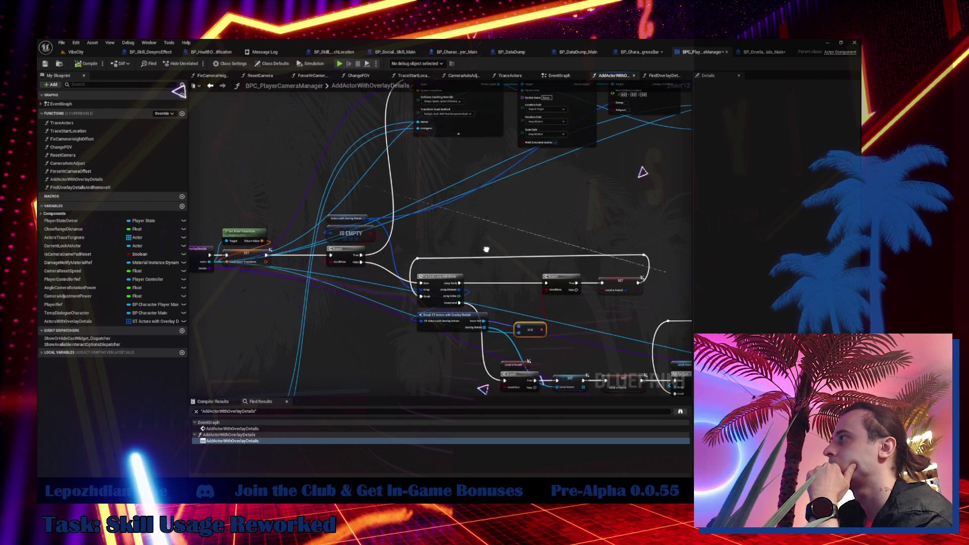
mouse_move(480, 258)
left_mouse_down()
mouse_move(374, 210)
mouse_move(264, 130)
mouse_move(99, 75)
left_mouse_up()
mouse_move(433, 114)
left_mouse_down()
mouse_move(360, 113)
mouse_move(633, 116)
mouse_move(587, 115)
mouse_move(604, 121)
left_mouse_up()
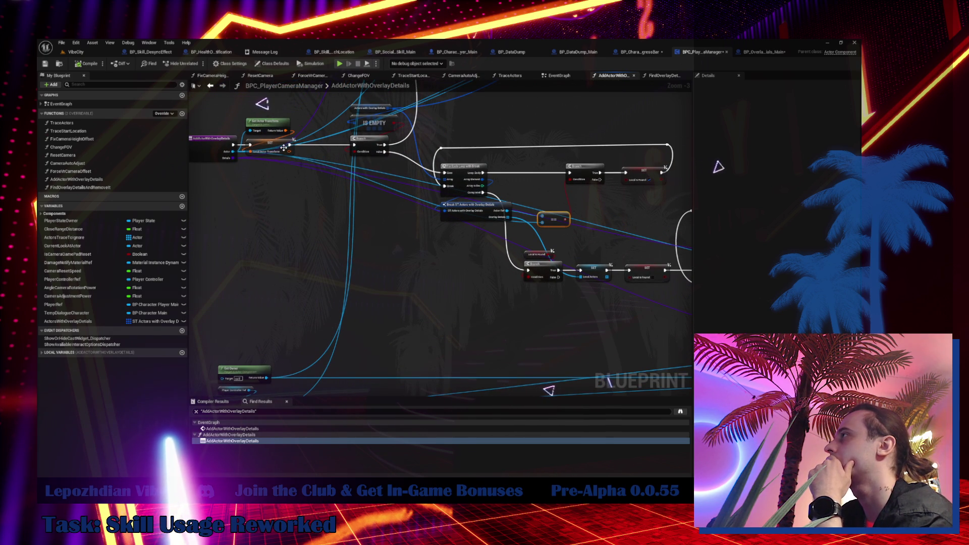
mouse_move(385, 153)
left_mouse_down()
mouse_move(377, 213)
mouse_move(362, 185)
left_mouse_up()
type("seq")
left_click(410, 242)
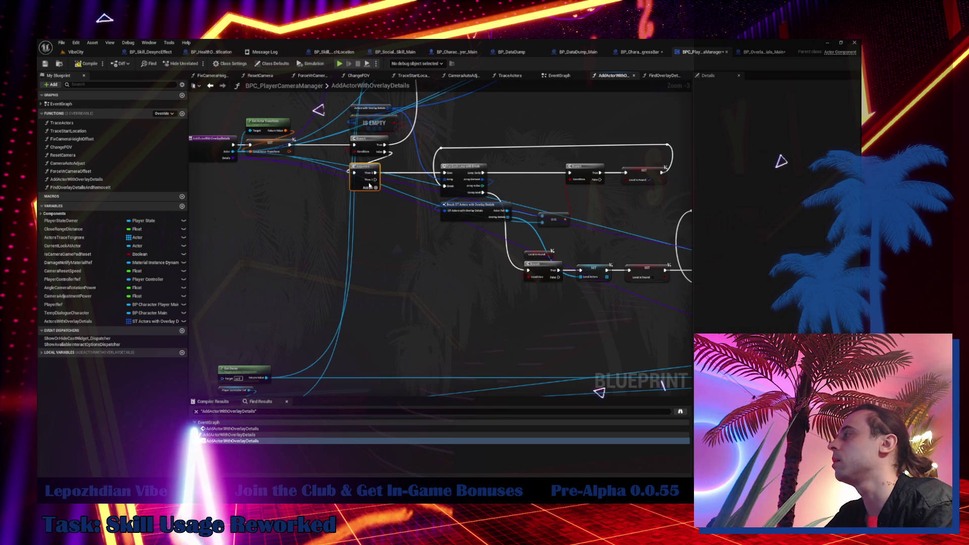
- From Then 1, For Each Loop over a copied Actors with Overlay Details getter, breaking each element
scroll(399, 169, "up", 3)
left_click(336, 181)
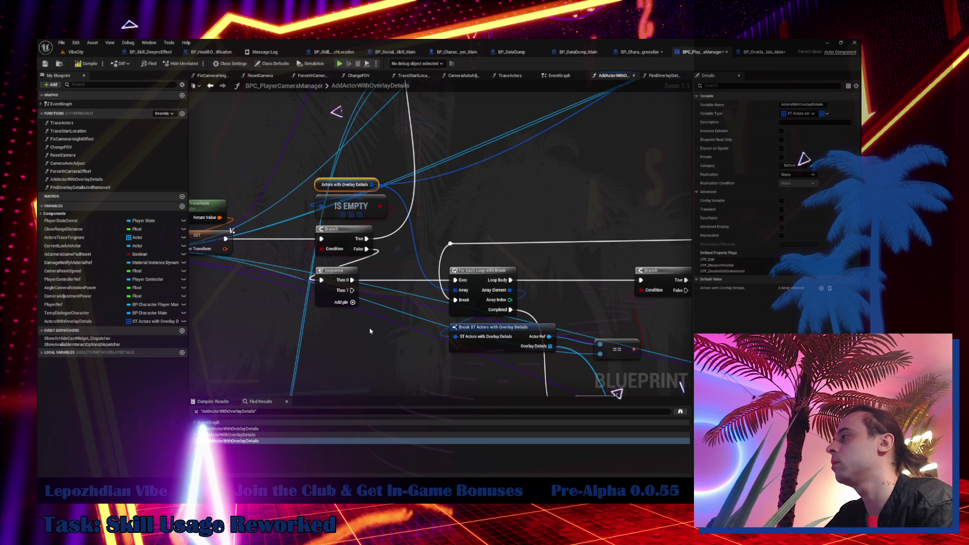
key("ctrl+c")
key("ctrl+v")
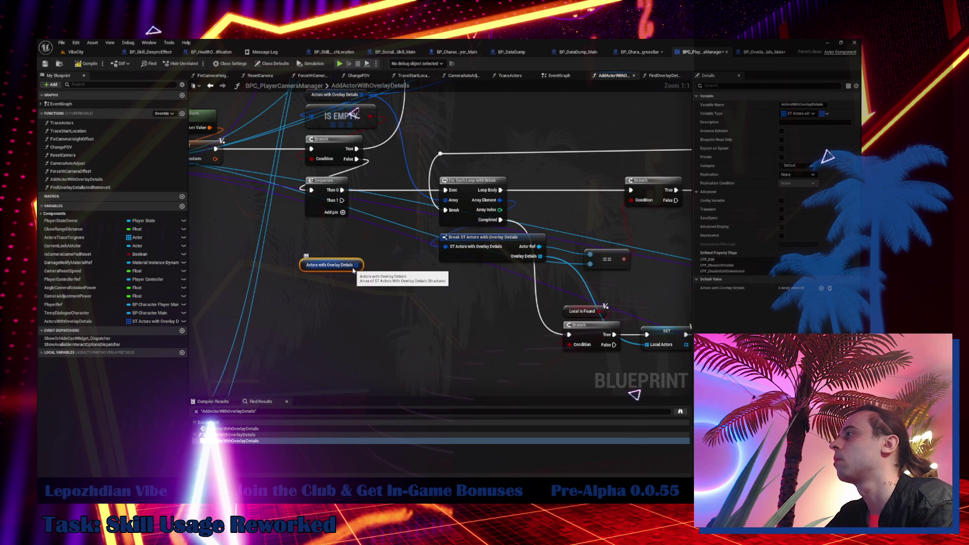
left_click(363, 294)
mouse_move(357, 265)
left_mouse_down()
mouse_move(368, 316)
mouse_move(326, 285)
left_mouse_up()
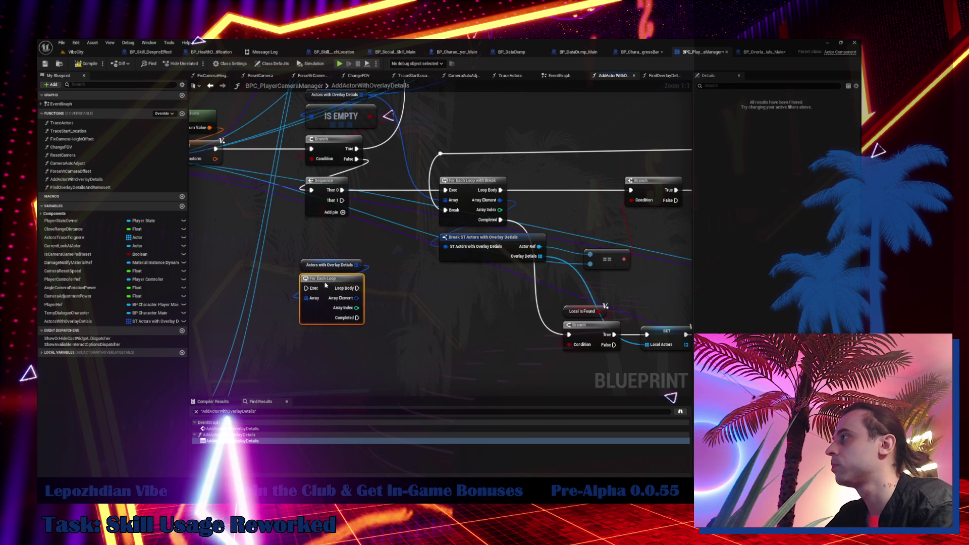
mouse_move(341, 200)
left_mouse_down()
mouse_move(306, 289)
mouse_move(394, 311)
left_mouse_up()
scroll(439, 394, "down", 10)
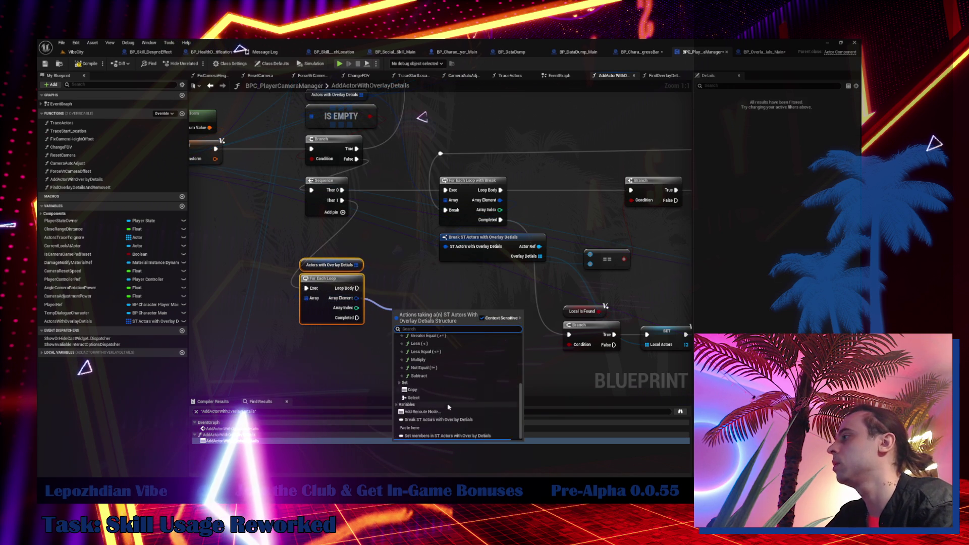
left_click(442, 421)
left_click_drag(437, 338, 346, 360)
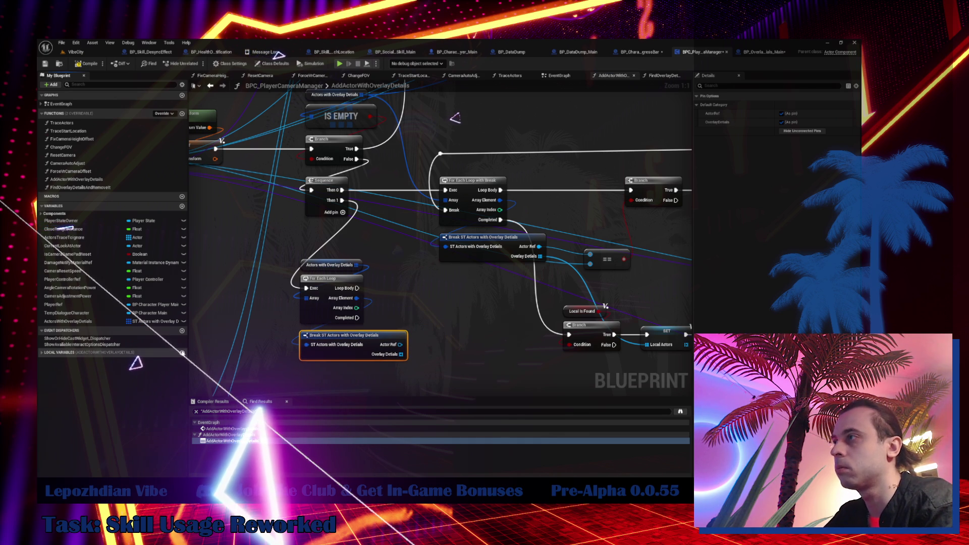
- Create local variable Local_IndexesToRemove as an Integer array and place its getter
left_click(183, 352)
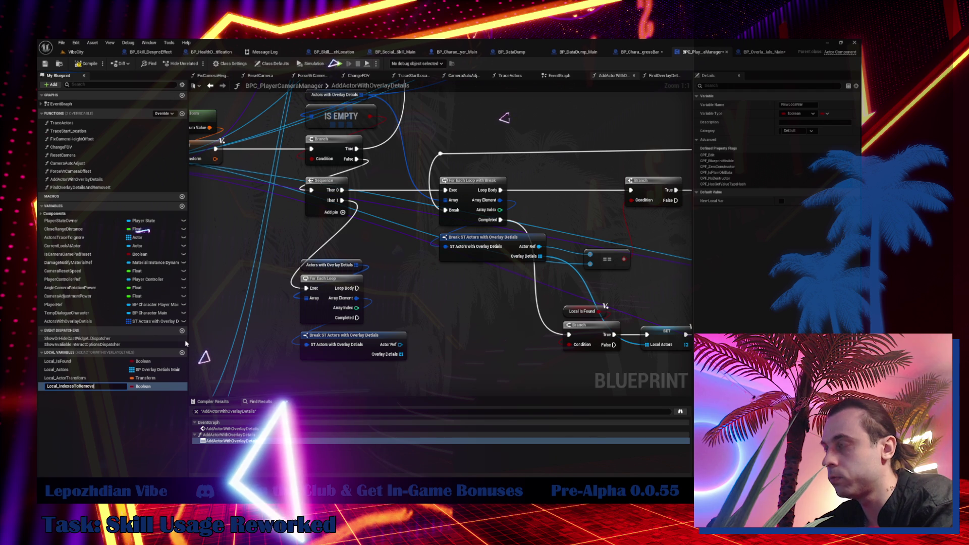
key("Return")
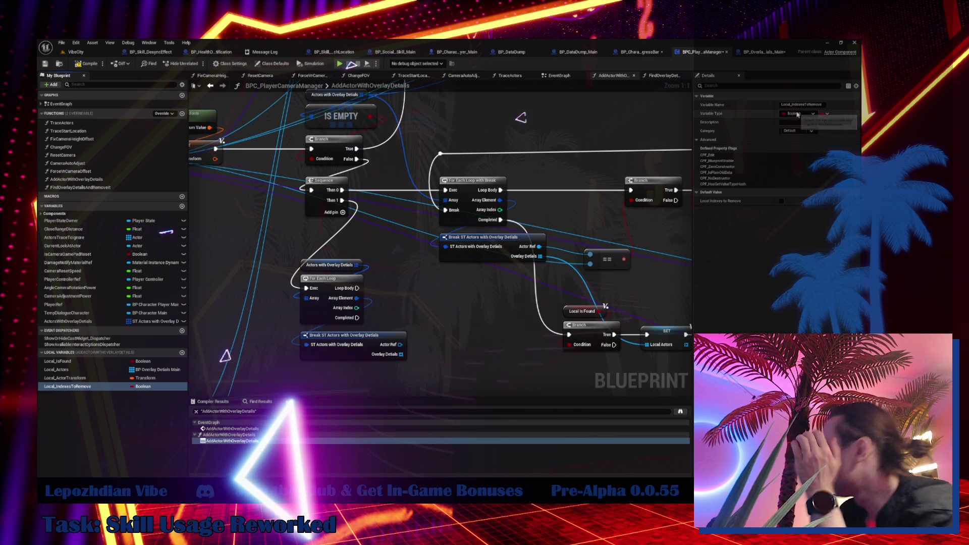
left_click(800, 113)
left_click(783, 145)
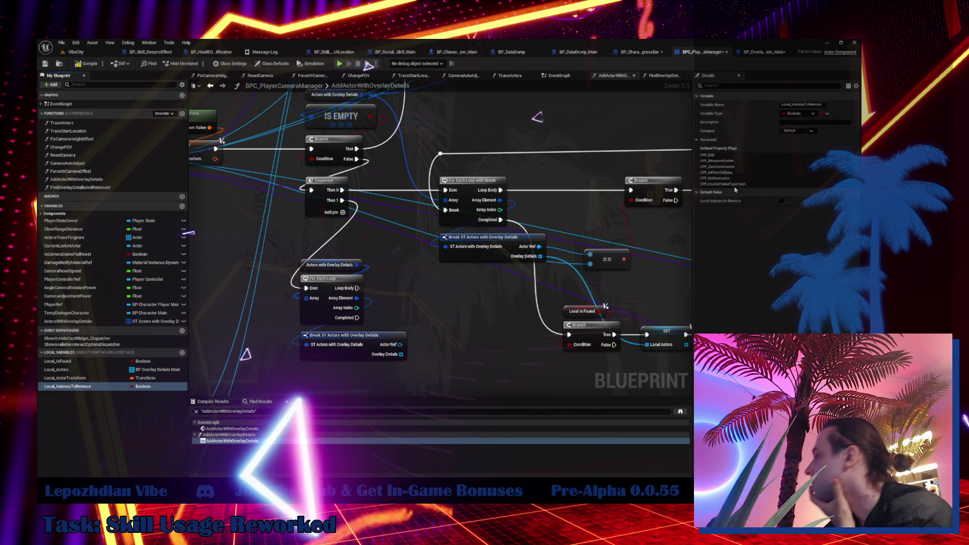
left_click(822, 115)
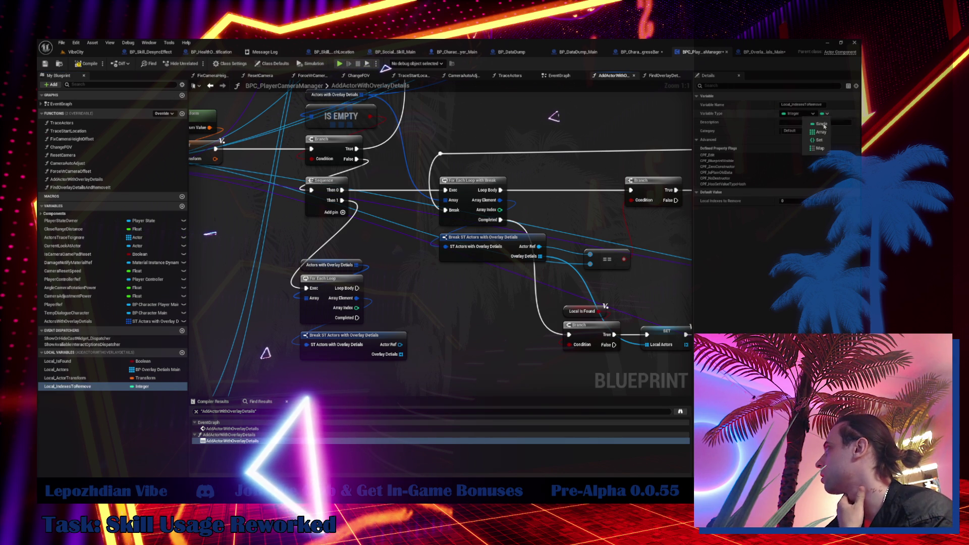
left_click(816, 131)
mouse_move(67, 387)
left_mouse_down()
mouse_move(447, 305)
mouse_move(444, 287)
left_mouse_up()
left_click(472, 293)
- Check Is Valid on Actor Ref in the loop, adding the index to Local_IndexesToRemove
left_click_drag(400, 344, 427, 346)
type("is va")
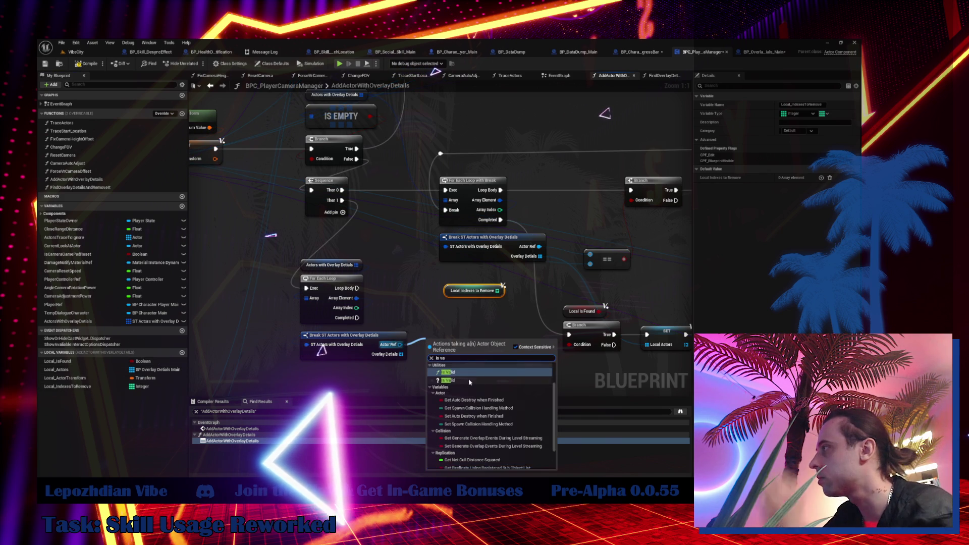
left_click(448, 383)
mouse_move(358, 288)
left_mouse_down()
mouse_move(429, 350)
mouse_move(408, 289)
left_mouse_up()
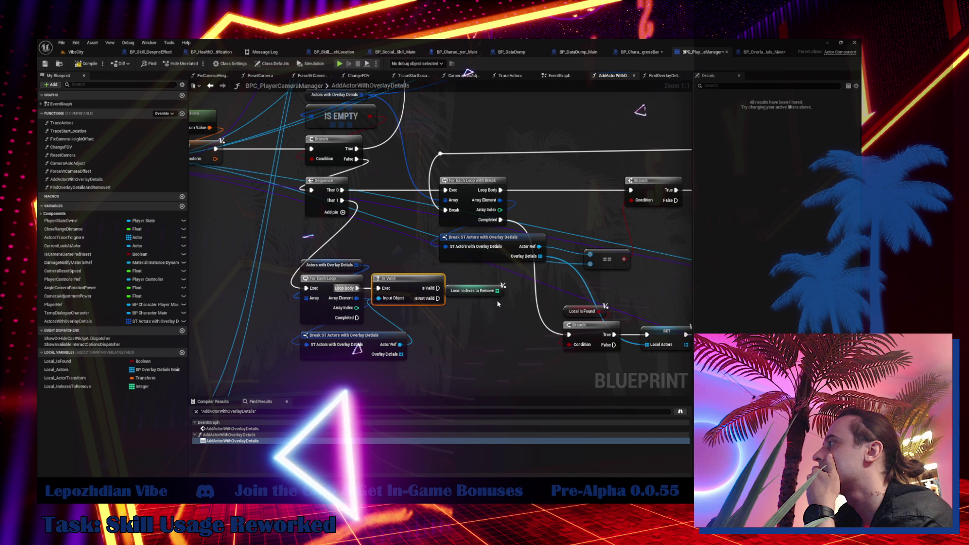
left_click_drag(498, 290, 507, 307)
type("add")
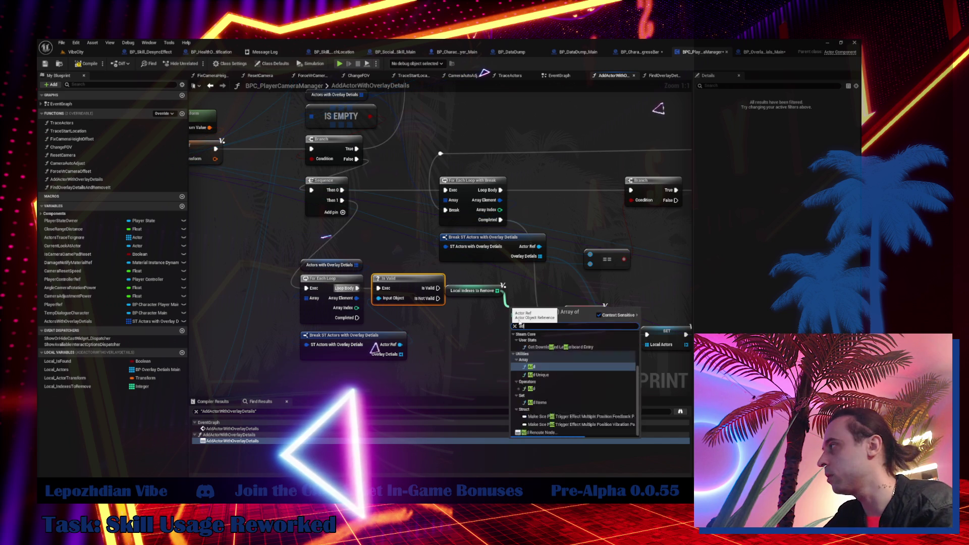
left_click(548, 386)
left_click_drag(528, 321, 357, 308)
left_click(473, 290, "shift")
left_click_drag(474, 318, 489, 307)
left_click(491, 280)
left_click_drag(399, 387, 411, 319)
- On loop Completed, branch on Local_IndexesToRemove Is Not Empty
key("ctrl+c")
key("ctrl+v")
type("is empt")
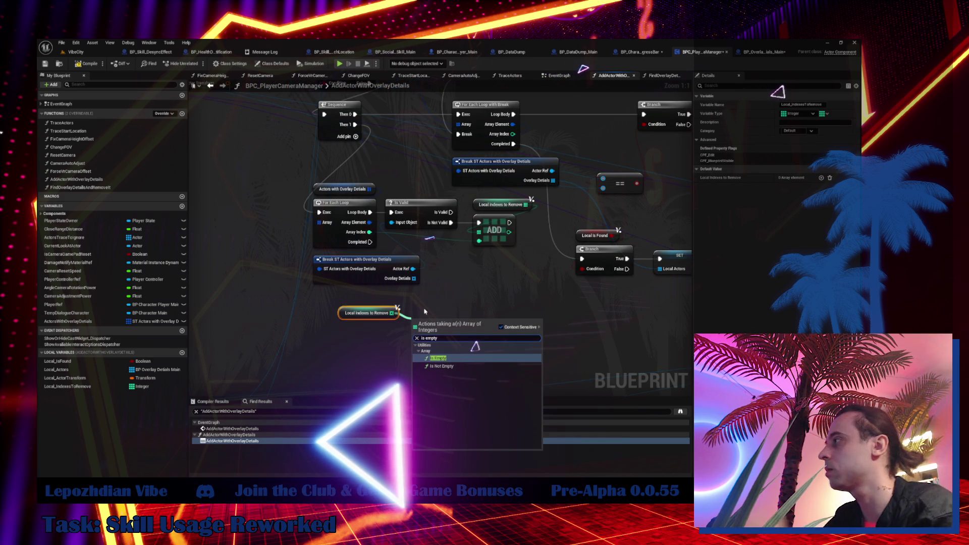
left_click(441, 366)
left_click_drag(433, 331, 377, 337)
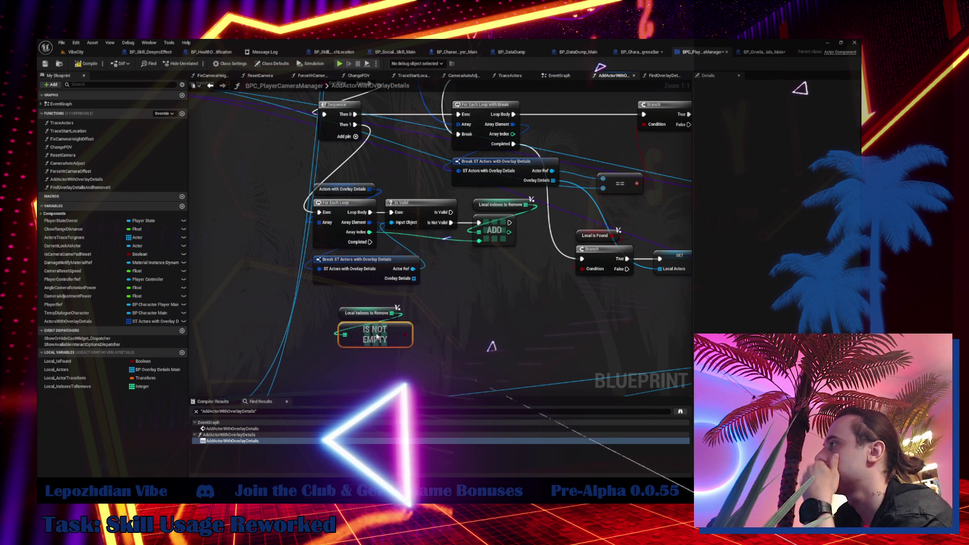
left_click(444, 317)
mouse_move(371, 242)
left_mouse_down()
mouse_move(448, 328)
mouse_move(406, 335)
mouse_move(354, 368)
left_mouse_up()
left_click_drag(318, 301, 404, 386)
left_click_drag(375, 335, 349, 318)
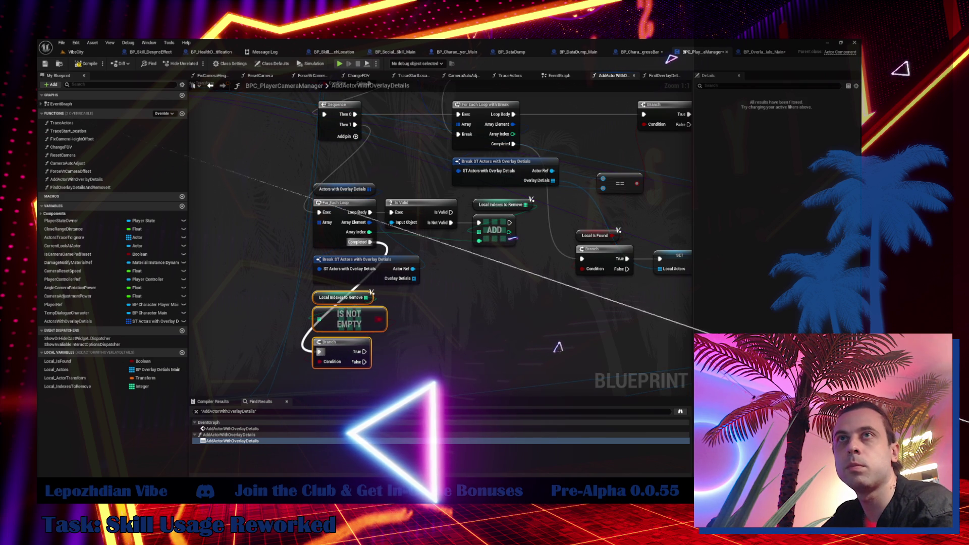
left_click(447, 337)
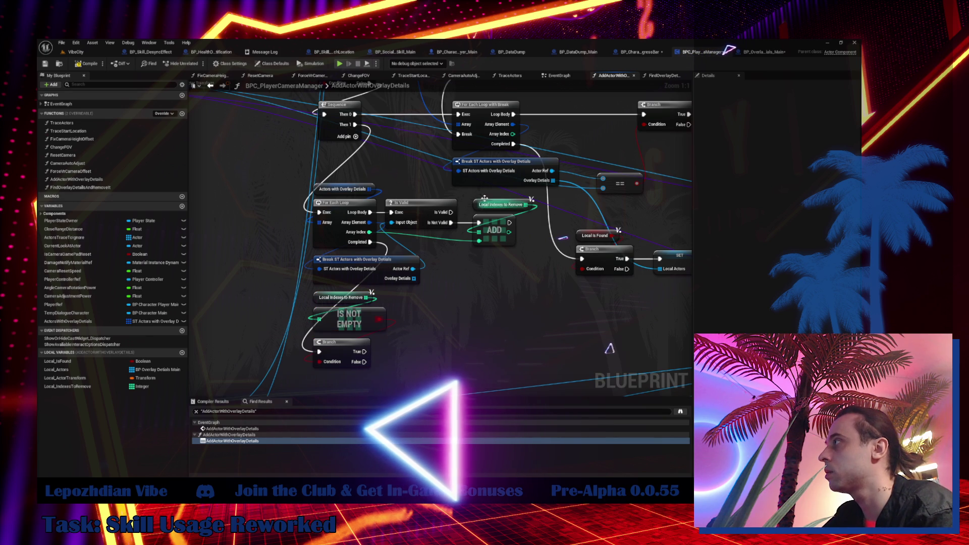
key("ctrl+c")
key("ctrl+v")
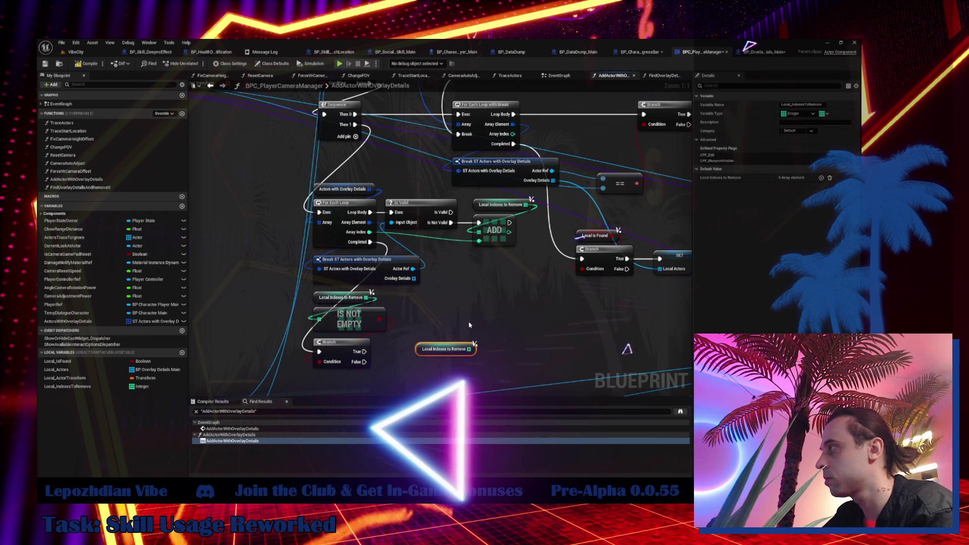
- Add a For Each Loop over the copied Local Indexes to Remove getter, driven by the Branch's True output
left_click_drag(469, 349, 470, 325)
type("for each")
key("Return")
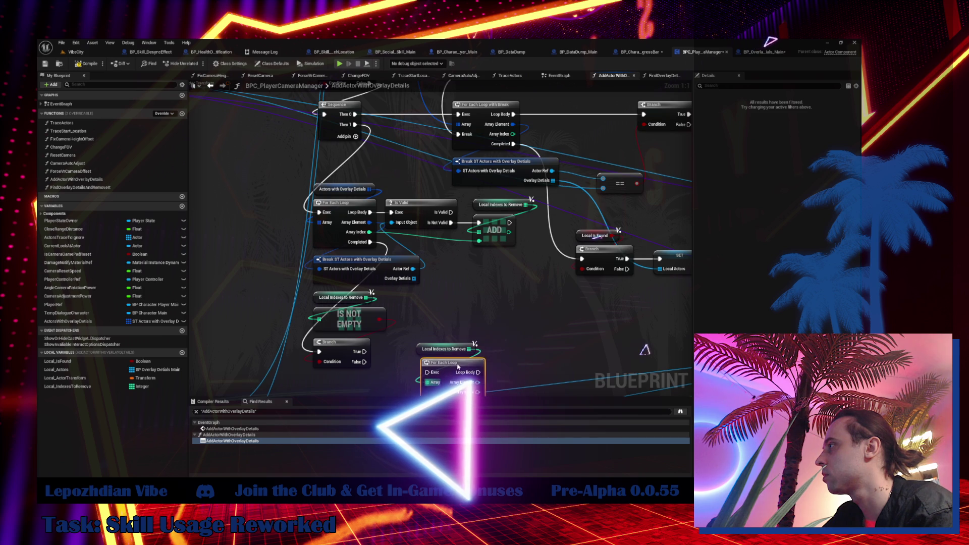
left_click_drag(358, 352, 376, 357)
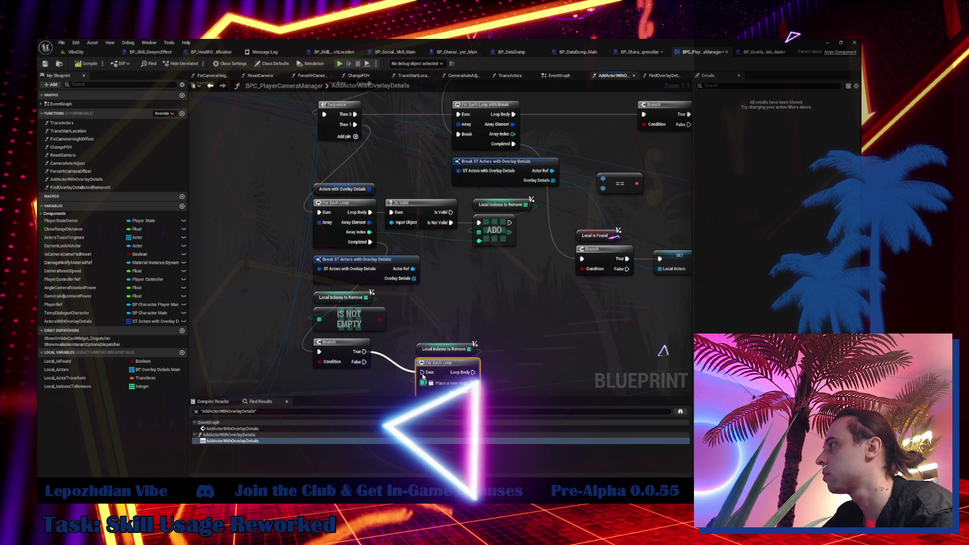
left_click_drag(418, 387, 427, 352)
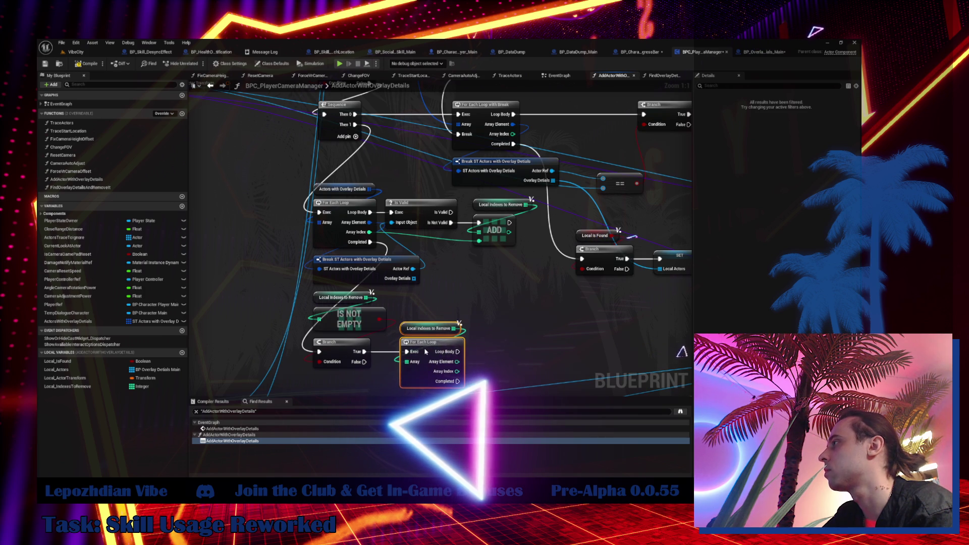
left_click_drag(495, 342, 454, 318)
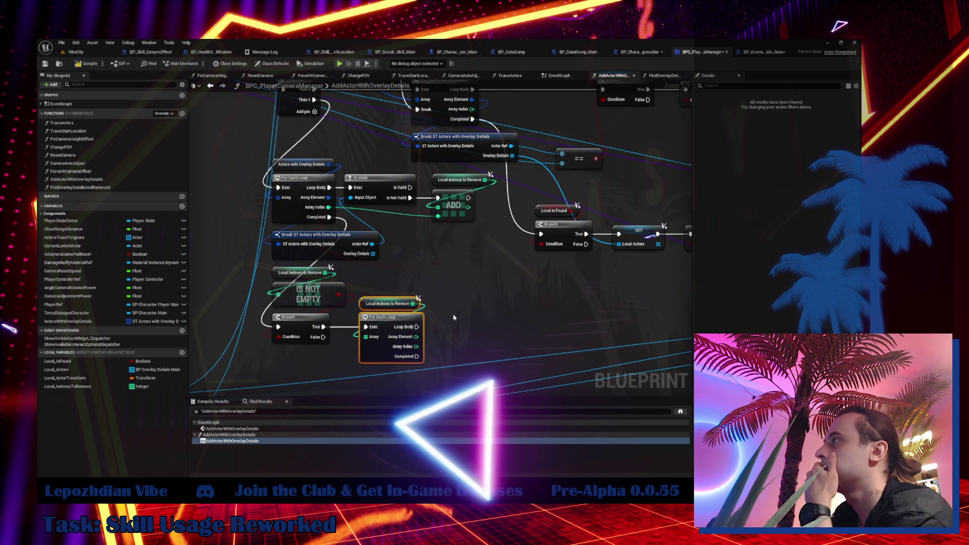
- Duplicate the Actors with Overlay Details getter and add a Remove Index node from it, replacing Remove
left_click(302, 164)
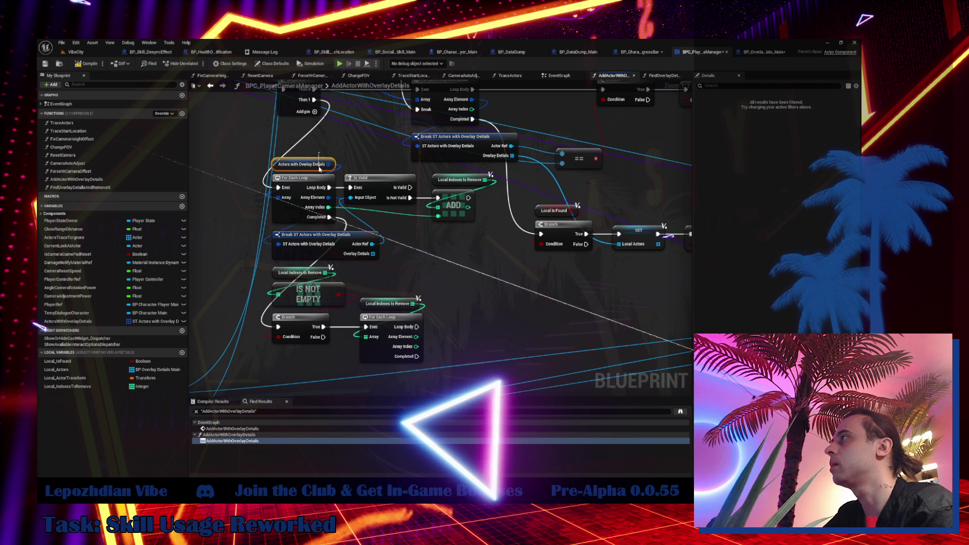
key("ctrl+c")
key("ctrl+v")
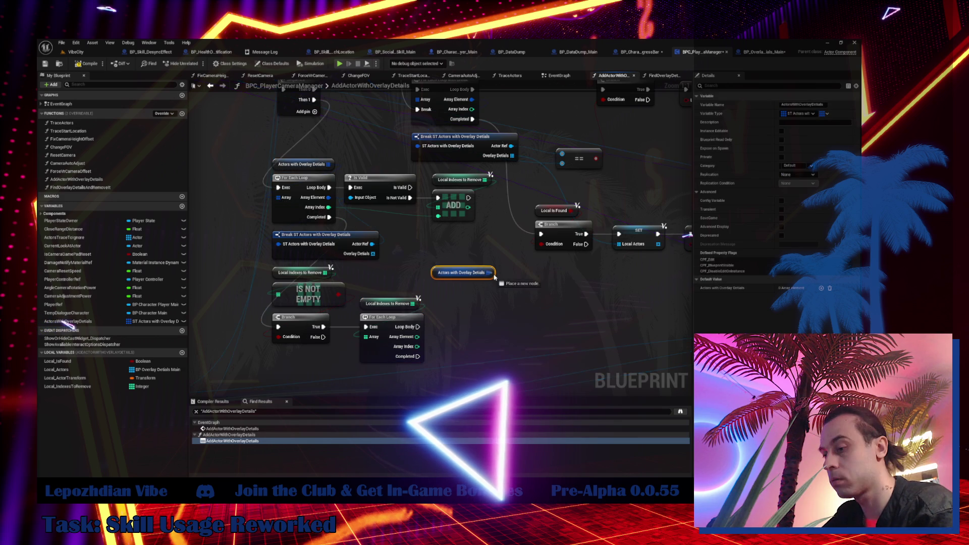
left_click_drag(490, 272, 496, 280)
type("remov")
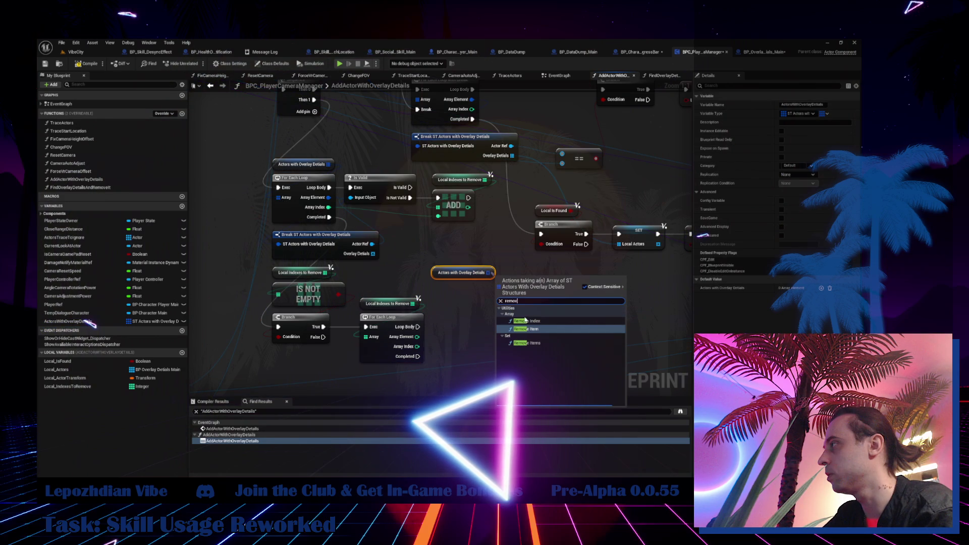
key("Return")
left_click_drag(419, 336, 489, 322)
key("Escape")
left_click_drag(499, 281, 483, 329)
type("remove in")
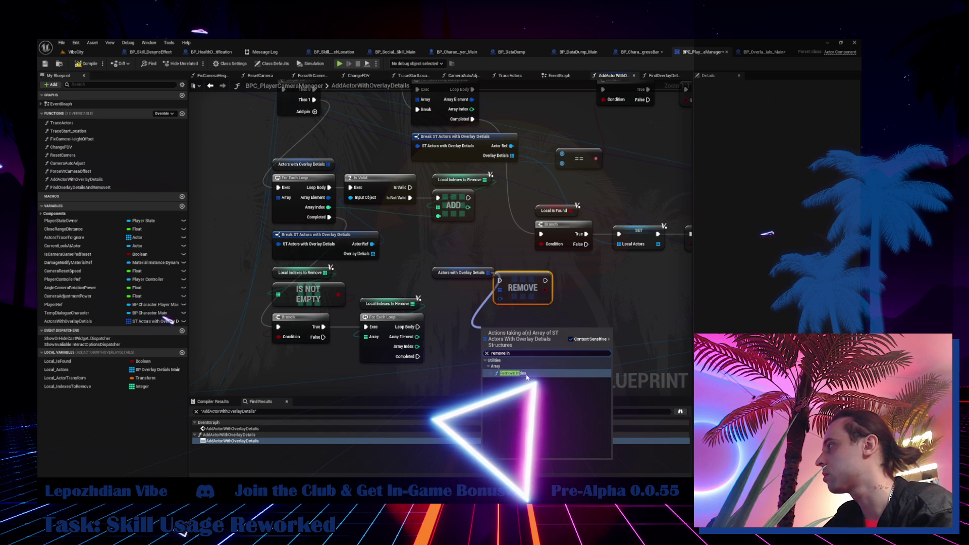
left_click(527, 377)
key("Delete")
- Connect the loop to Remove Index and arrange the getters and Add node around it
mouse_move(417, 337)
left_mouse_down()
mouse_move(485, 350)
mouse_move(449, 329)
mouse_move(483, 332)
mouse_move(465, 326)
left_mouse_up()
left_click_drag(460, 268, 474, 314)
mouse_move(429, 169)
left_mouse_down()
mouse_move(482, 223)
mouse_move(469, 208)
left_mouse_up()
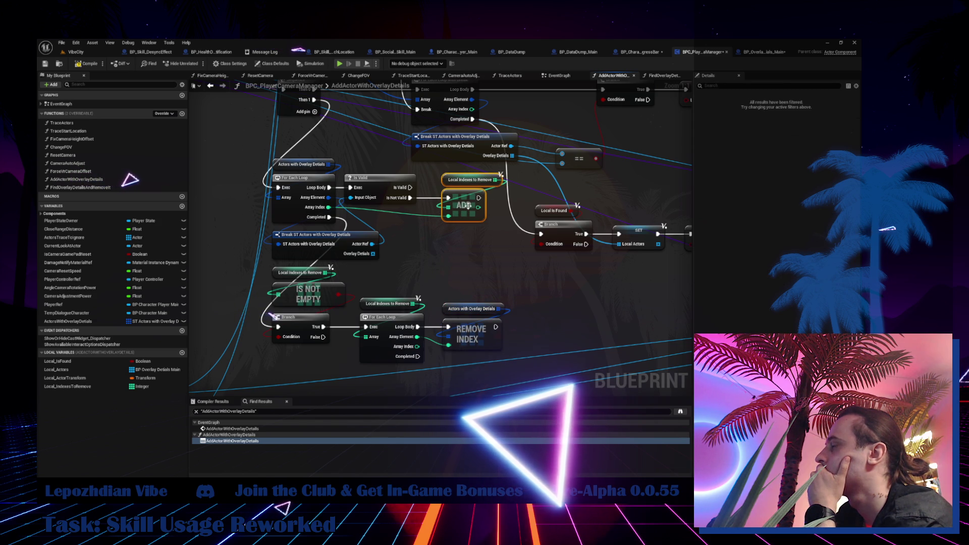
scroll(469, 240, "down", 2)
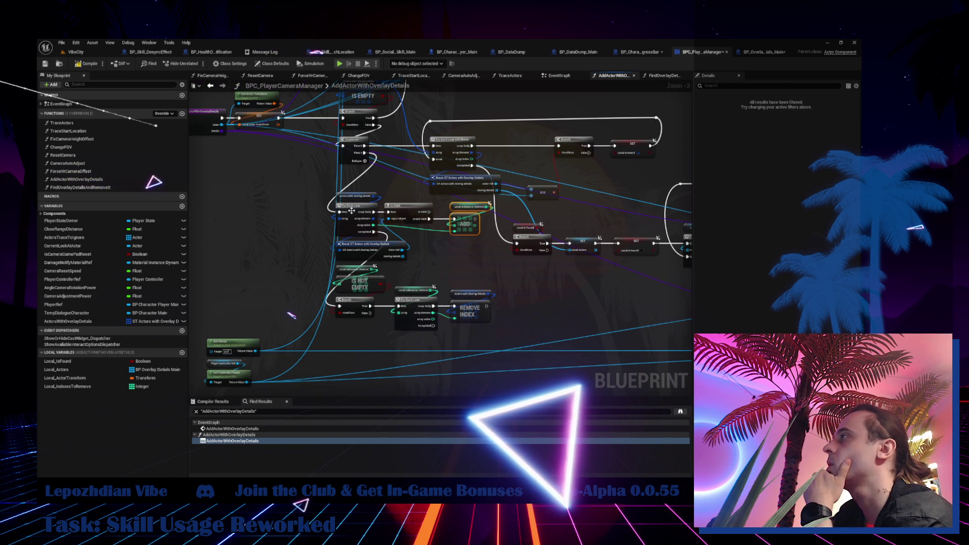
- Move the For Each Loop and Remove Index nodes down and wrap them in a 'Garbage Collector' comment
left_click_drag(303, 199, 474, 320)
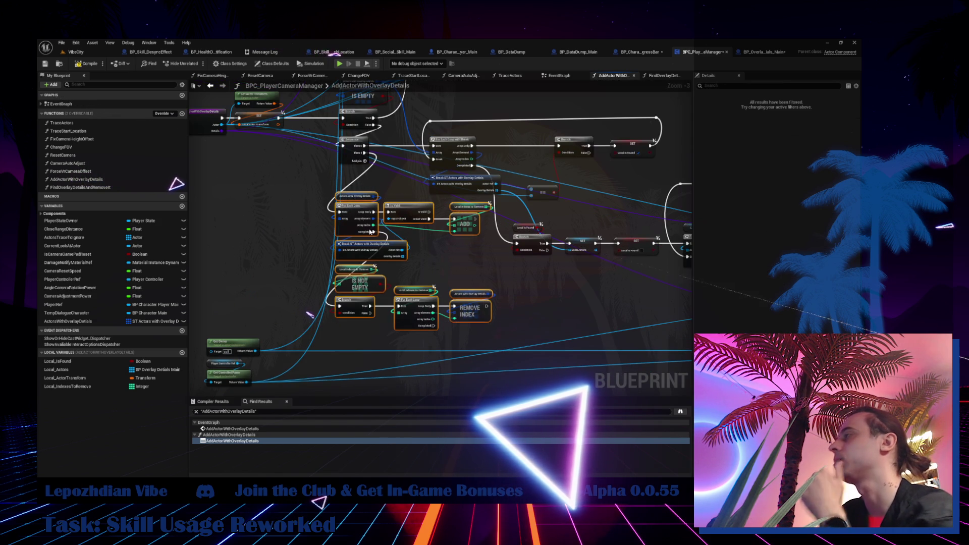
left_click_drag(356, 233, 356, 265)
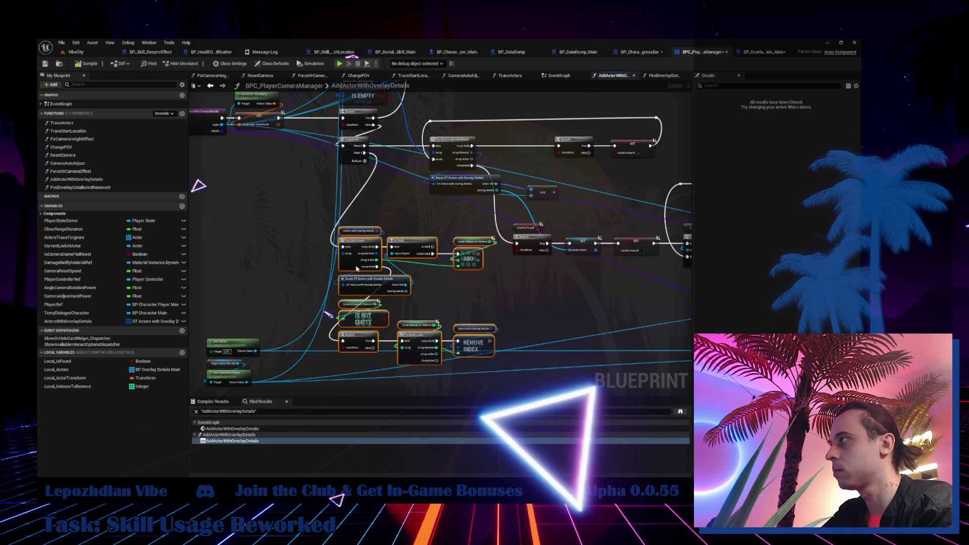
key("c")
type("Garbage Collector")
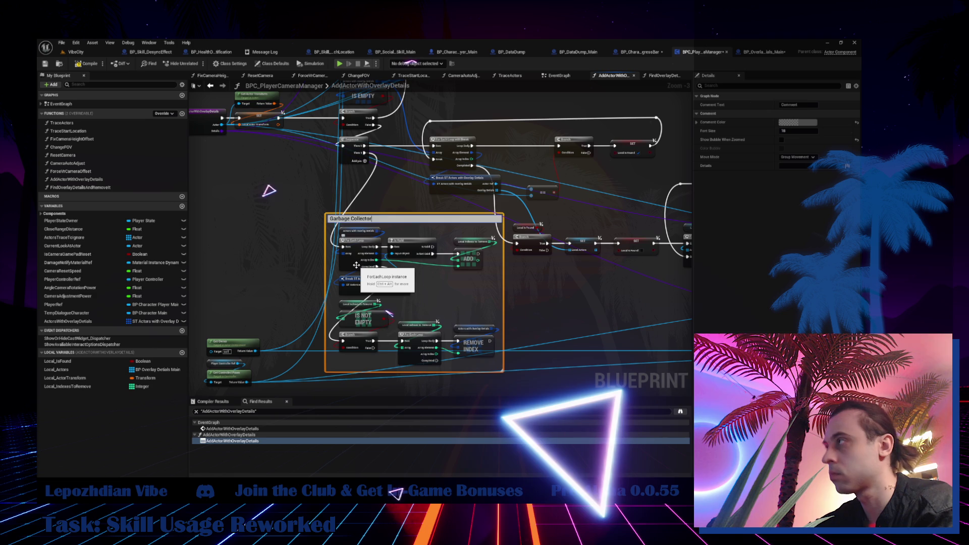
key("Return")
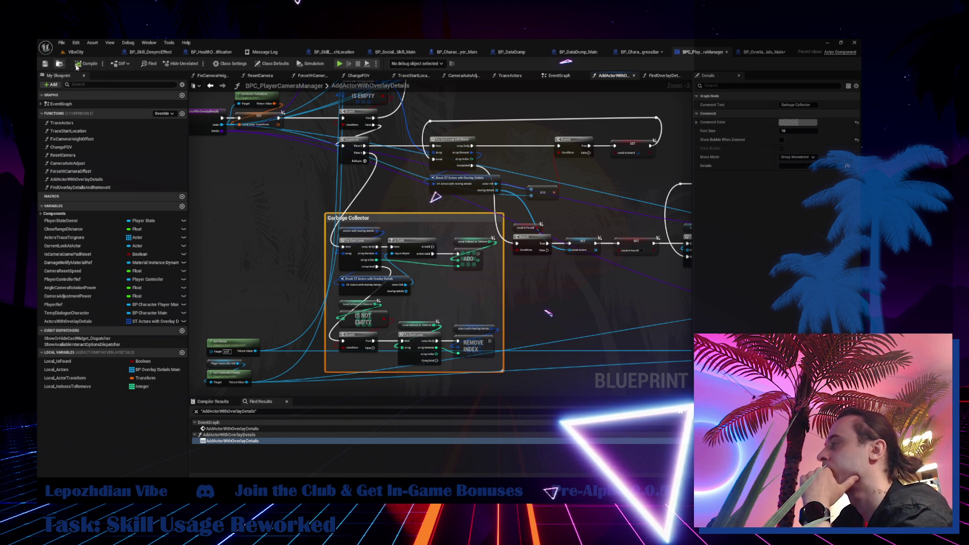
- Select the loop and branch node rows that follow the Garbage Collector comment
left_click_drag(399, 201, 311, 274)
mouse_move(337, 179)
left_mouse_down()
mouse_move(415, 274)
mouse_move(459, 282)
mouse_move(431, 284)
left_mouse_up()
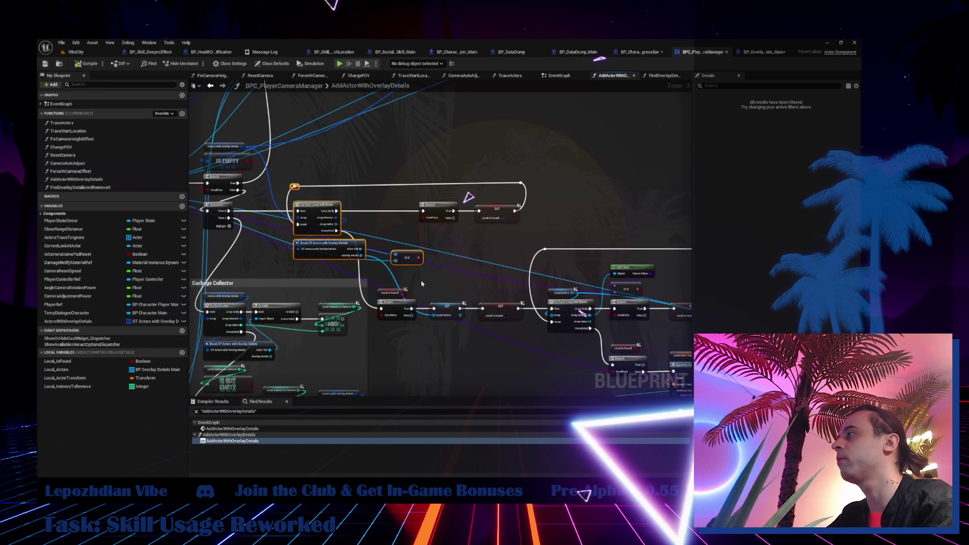
mouse_move(485, 144)
left_mouse_down()
mouse_move(537, 324)
mouse_move(556, 346)
left_mouse_up()
left_click_drag(557, 346, 491, 324)
scroll(417, 242, "down", 2)
mouse_move(417, 202)
left_mouse_down()
mouse_move(614, 314)
mouse_move(589, 342)
left_mouse_up()
scroll(528, 251, "up", 2)
scroll(473, 222, "up", 3)
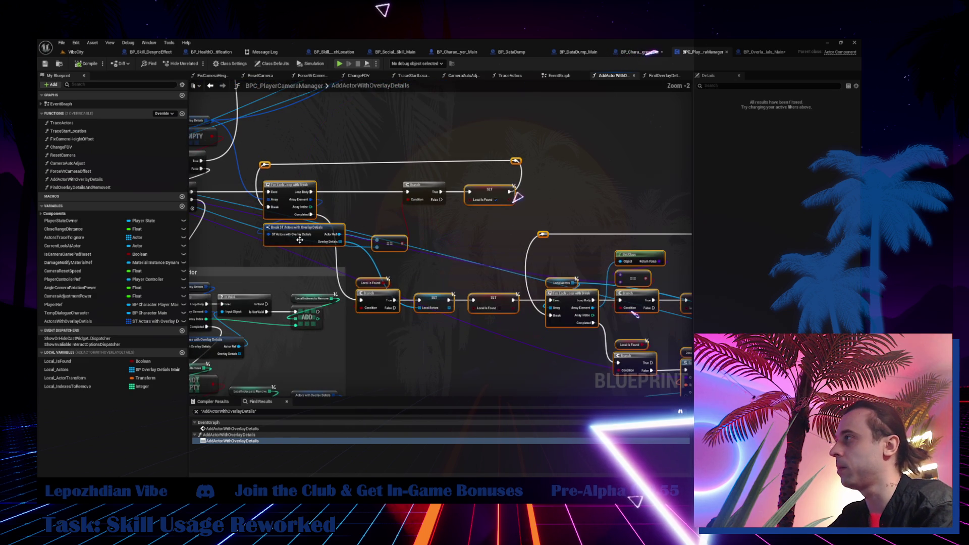
mouse_move(287, 193)
left_mouse_down()
mouse_move(442, 193)
mouse_move(286, 186)
left_mouse_up()
- Shift the top, middle and lower node rows left so they sit beside the comment
mouse_move(249, 151)
left_mouse_down()
mouse_move(422, 259)
mouse_move(390, 273)
mouse_move(518, 341)
left_mouse_up()
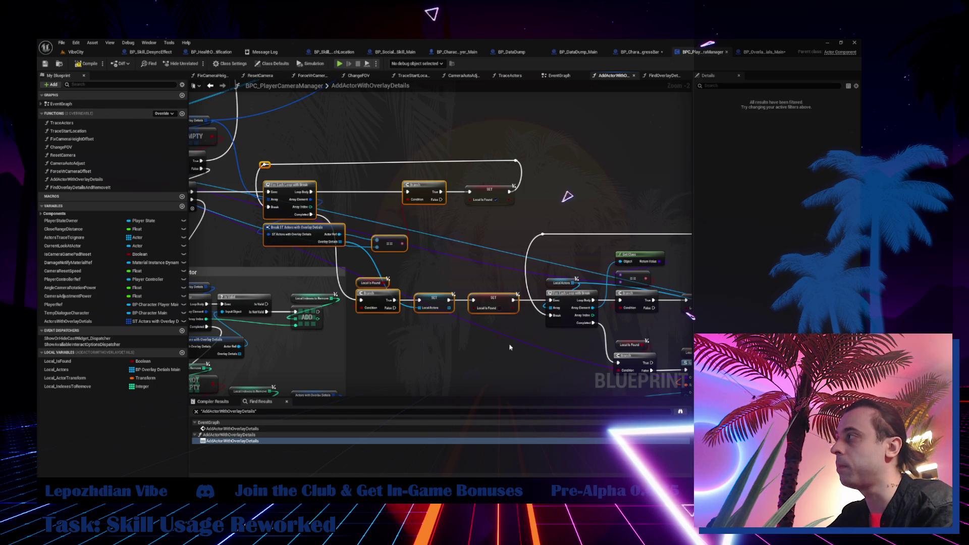
scroll(350, 187, "down", 3)
left_click_drag(350, 187, 652, 327)
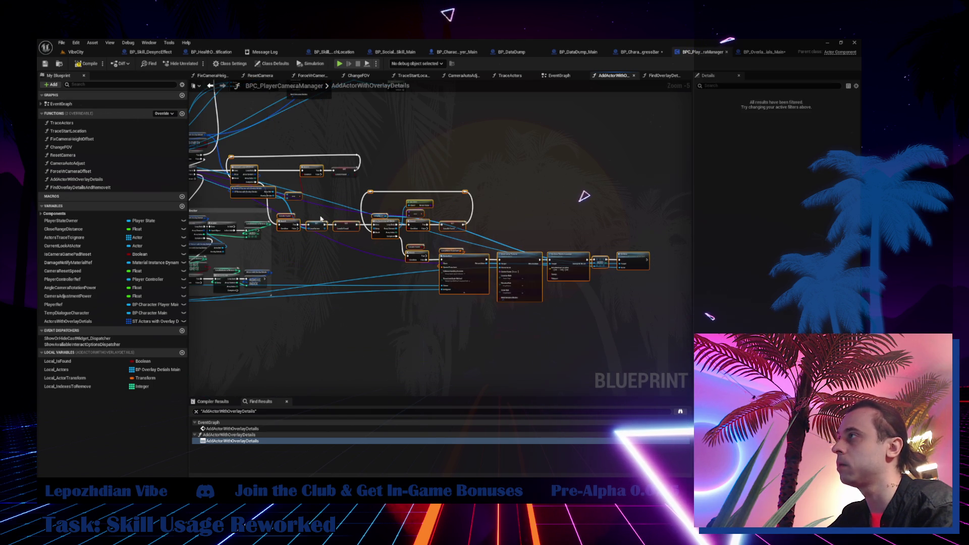
scroll(368, 278, "up", 3)
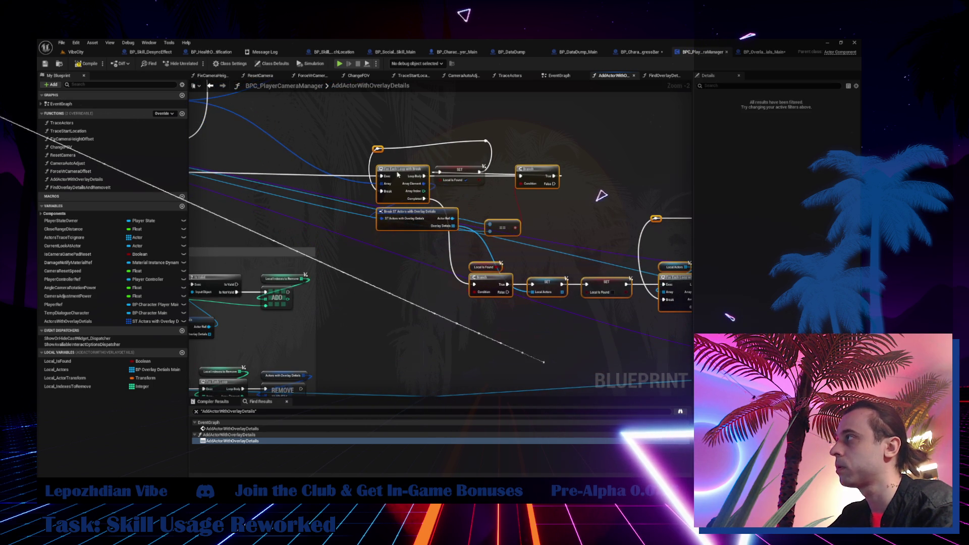
left_click_drag(401, 173, 258, 168)
mouse_move(236, 130)
left_mouse_down()
mouse_move(492, 230)
mouse_move(505, 238)
mouse_move(497, 285)
mouse_move(526, 298)
left_mouse_up()
scroll(409, 217, "down", 3)
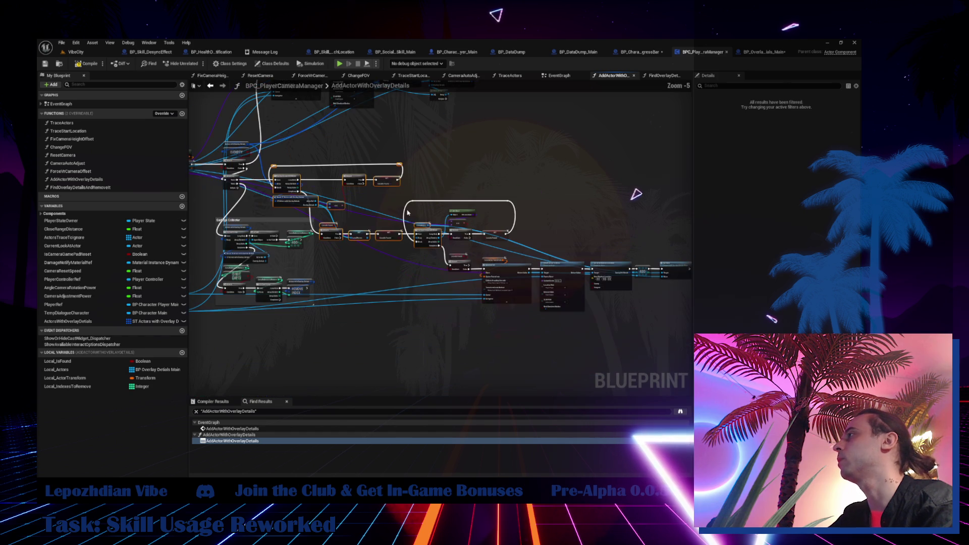
mouse_move(443, 232)
left_mouse_down()
mouse_move(328, 217)
mouse_move(310, 202)
mouse_move(384, 206)
left_mouse_up()
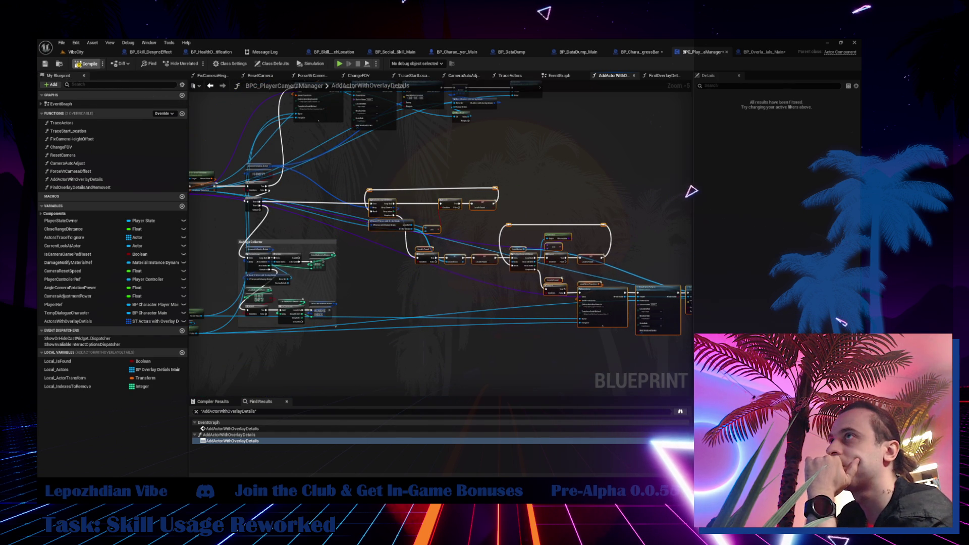
- Compile the camera manager Blueprint and return to the VibeCity level view
left_click(86, 63)
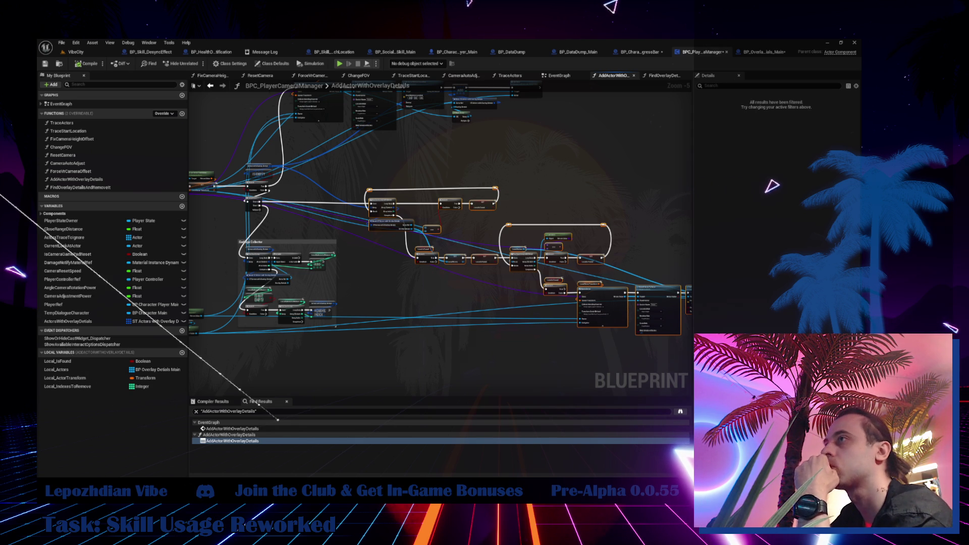
left_click(69, 51)
- Save all modified assets and fly the camera to the cube actor
left_click(61, 43)
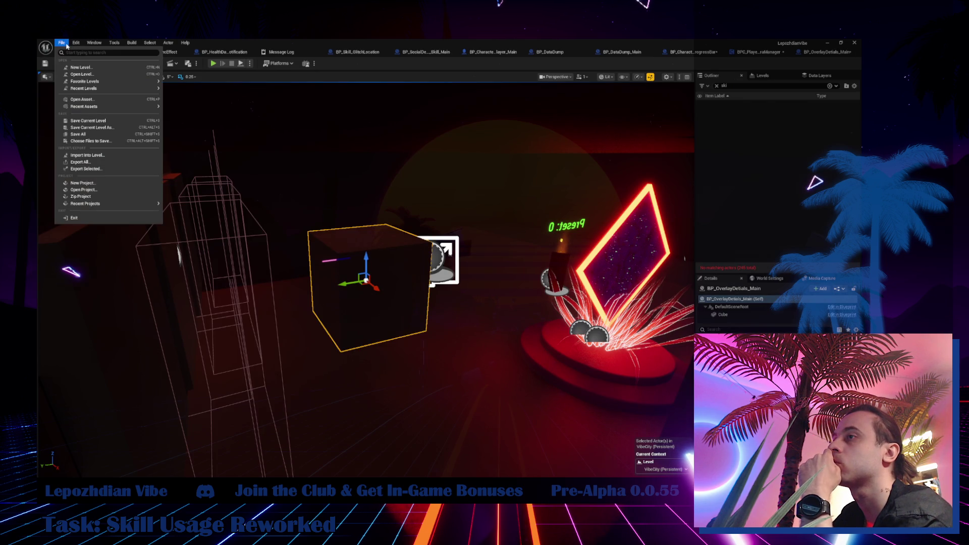
left_click(93, 134)
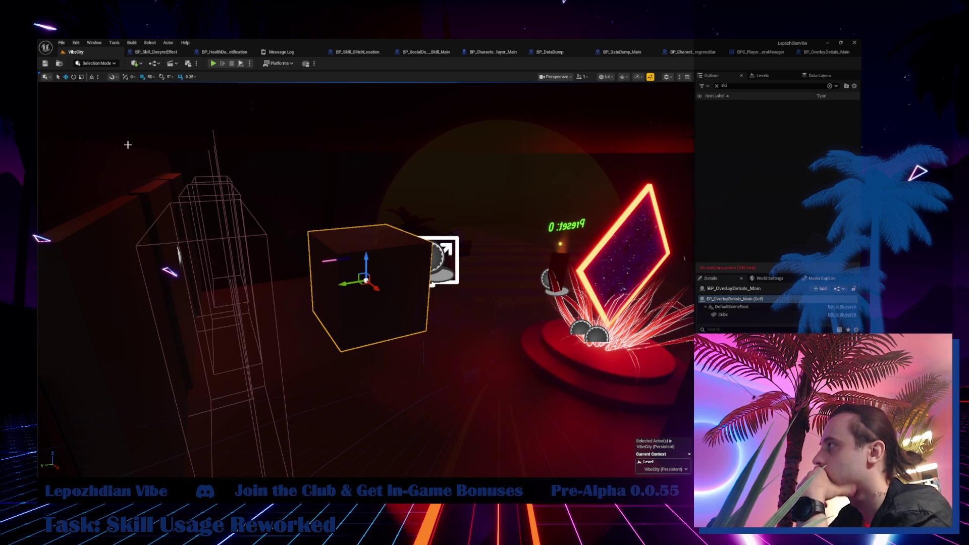
mouse_move(90, 134)
left_mouse_down()
mouse_move(80, 106)
mouse_move(84, 129)
left_mouse_up()
- Open BP_OverlayDetails_Main from the cube's Details and show its Viewport with the Cube
right_click(831, 303)
left_click(831, 306)
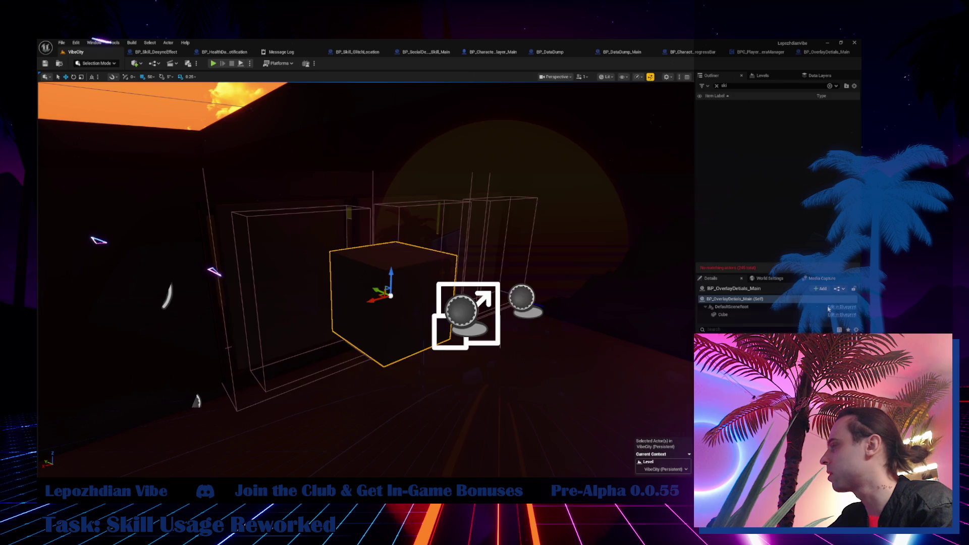
left_click(203, 75)
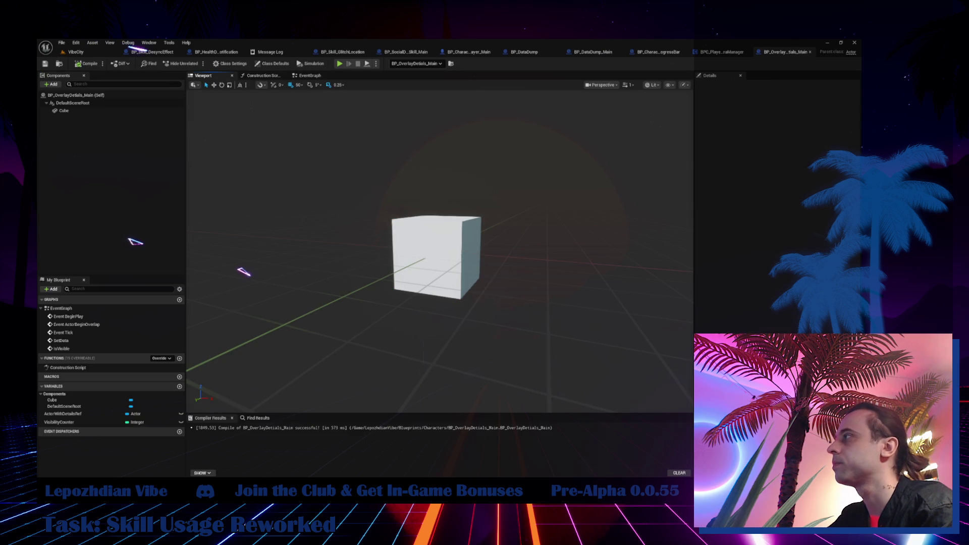
- Scale the Cube component to 0.5, compile BP_OverlayDetails_Main, then move to BP_Skill_DesyncEffect
left_click(440, 250)
type("0.5")
key("Return")
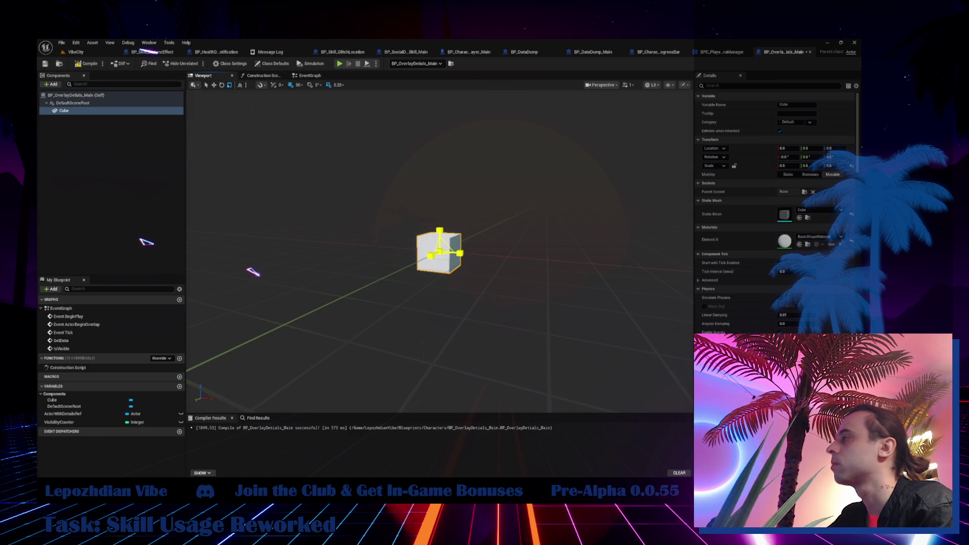
left_click(96, 64)
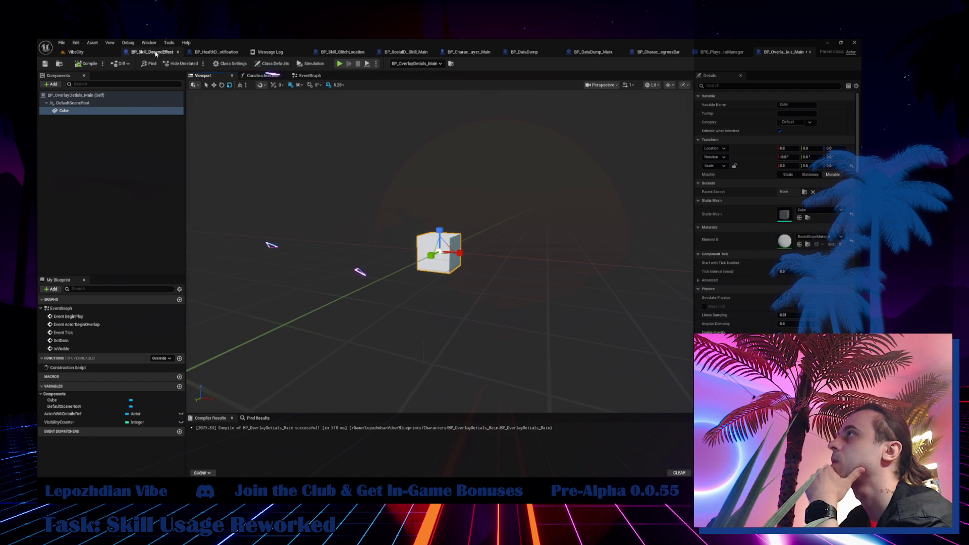
left_click(155, 54)
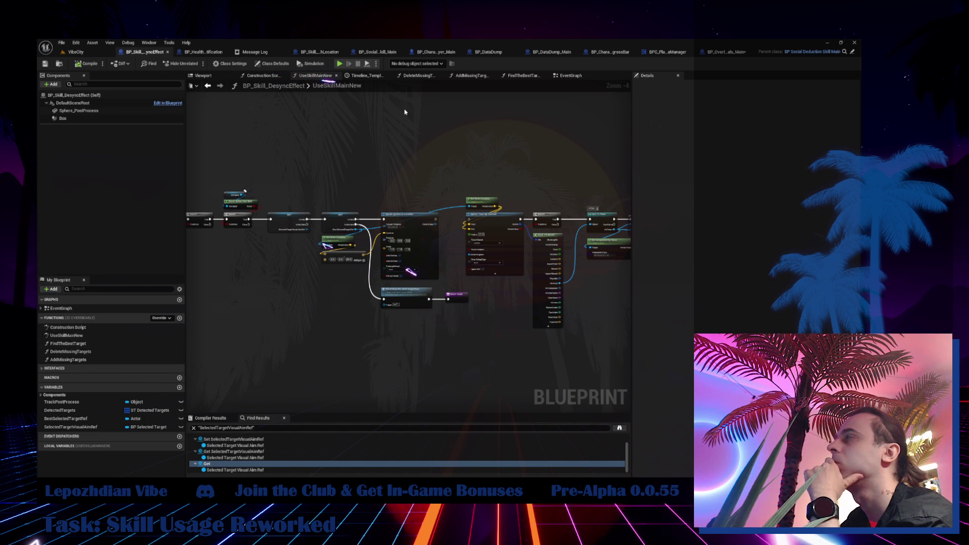
- In BP_Skill_DesyncEffect's EventGraph, jump to the TraceOtherCharacters event and edit its name in Details
left_click(562, 77)
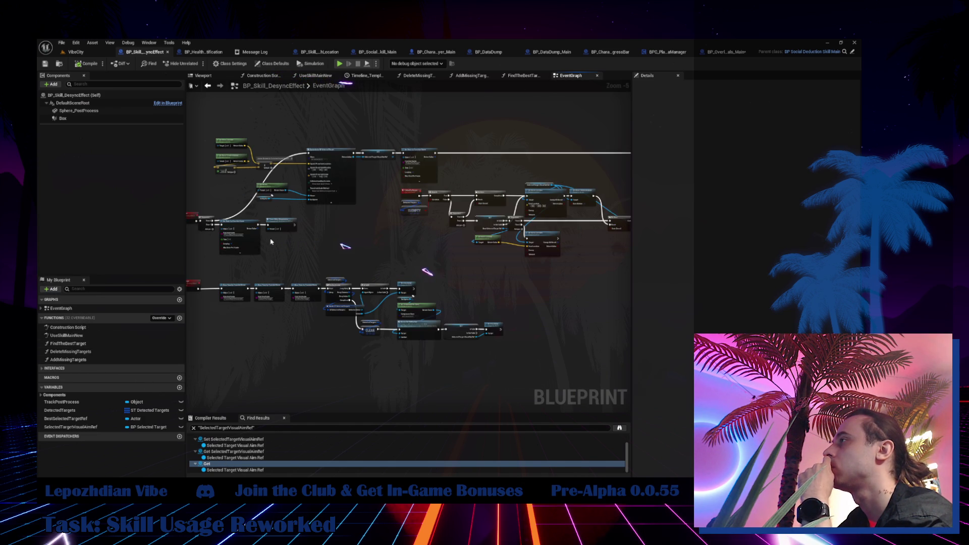
scroll(294, 244, "up", 4)
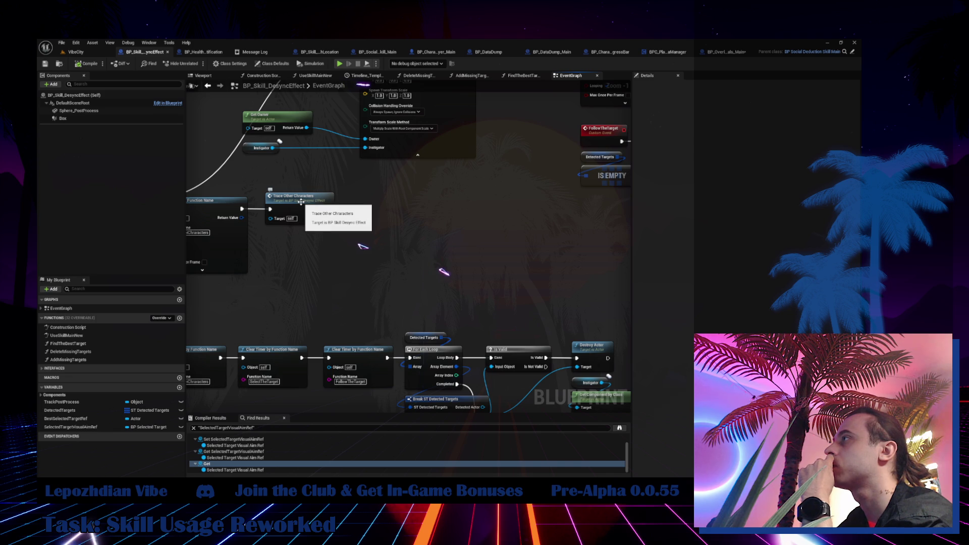
double_click(301, 202)
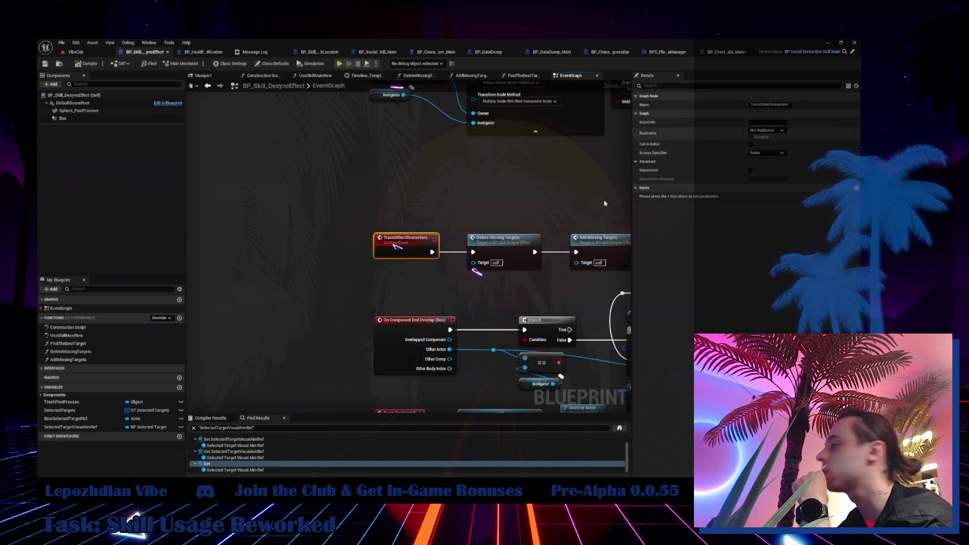
left_click(770, 104)
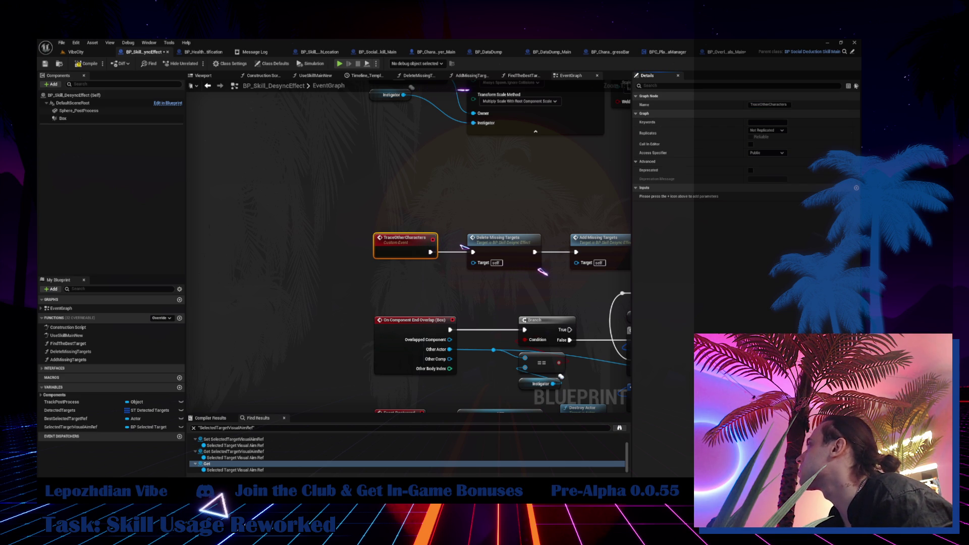
left_click(772, 104)
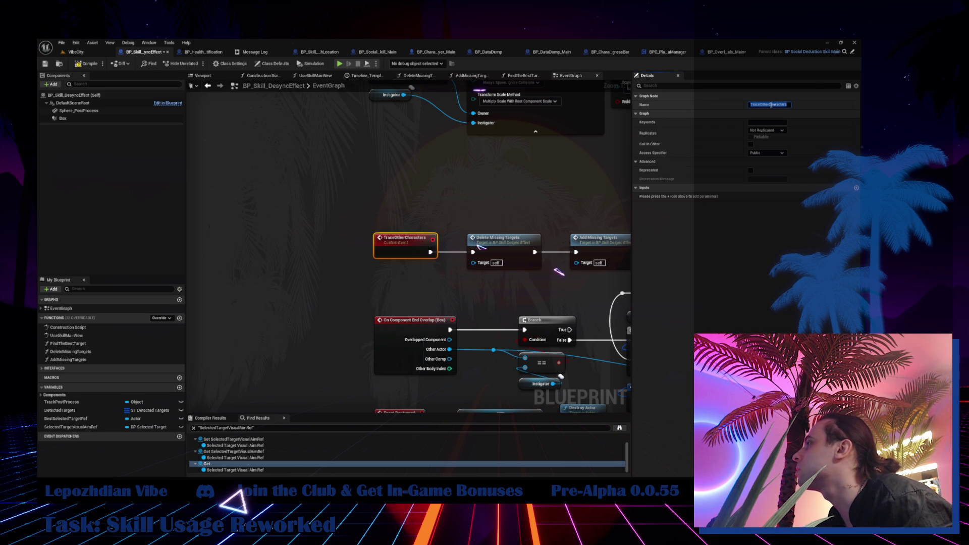